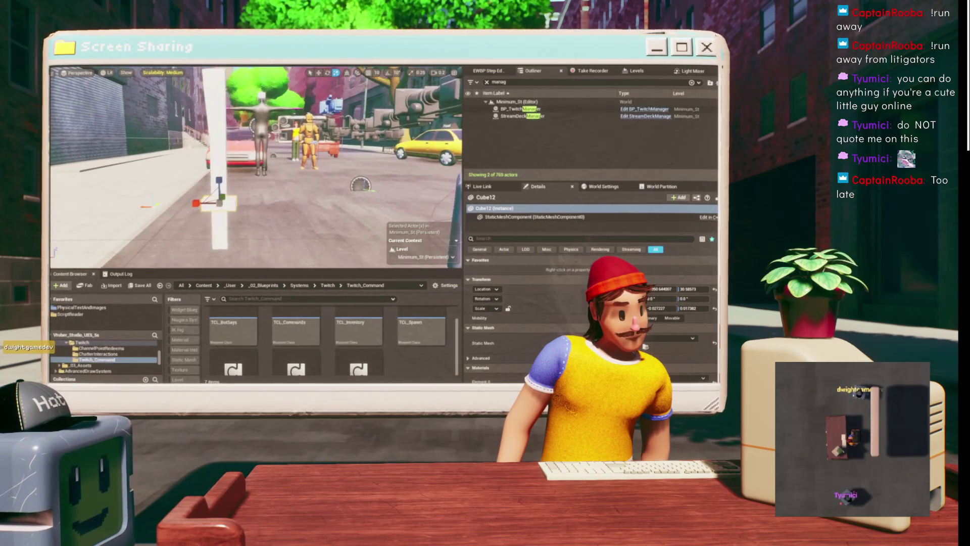
Add the white pillar to the selection and merge the three cube meshes with Merge Actors.
ctrl+click(211, 153)
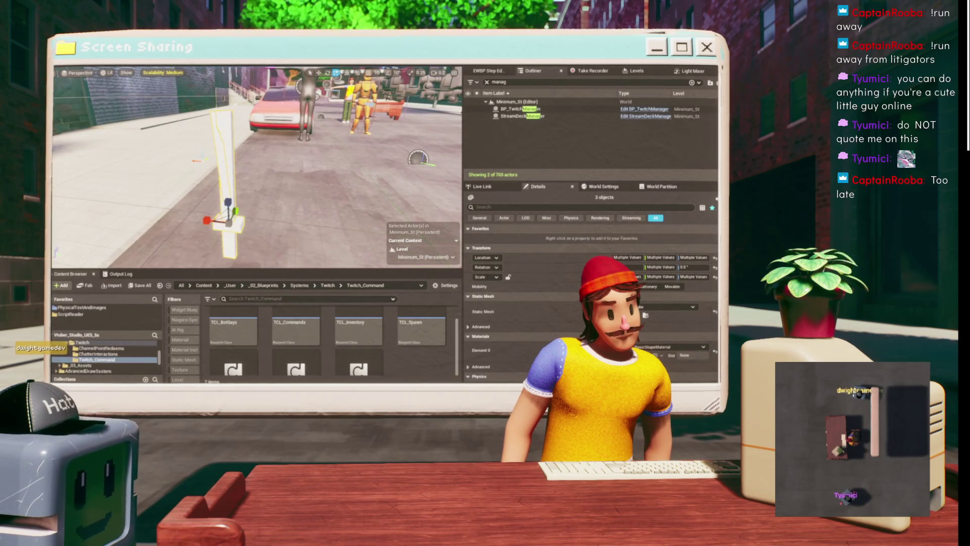
click(163, 72)
key(Escape)
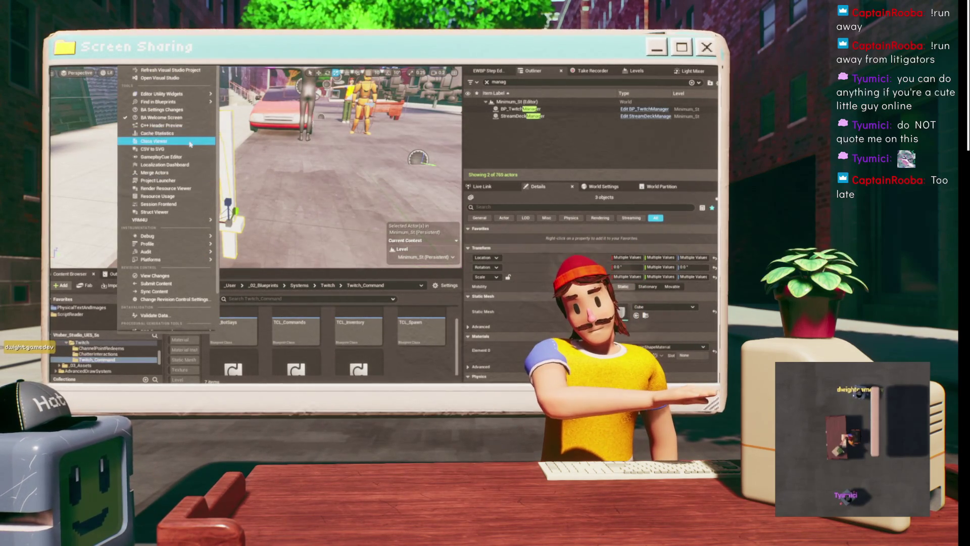
key(Escape)
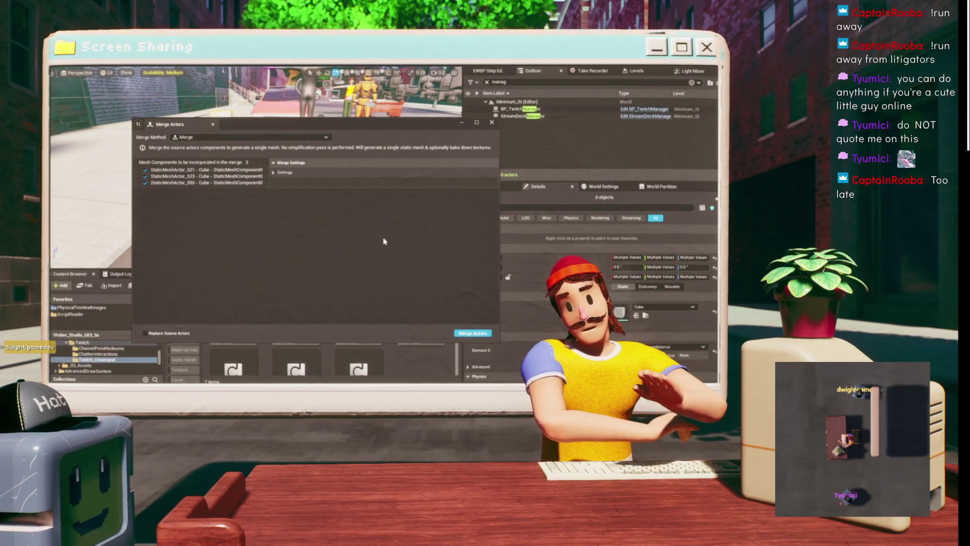
click(471, 335)
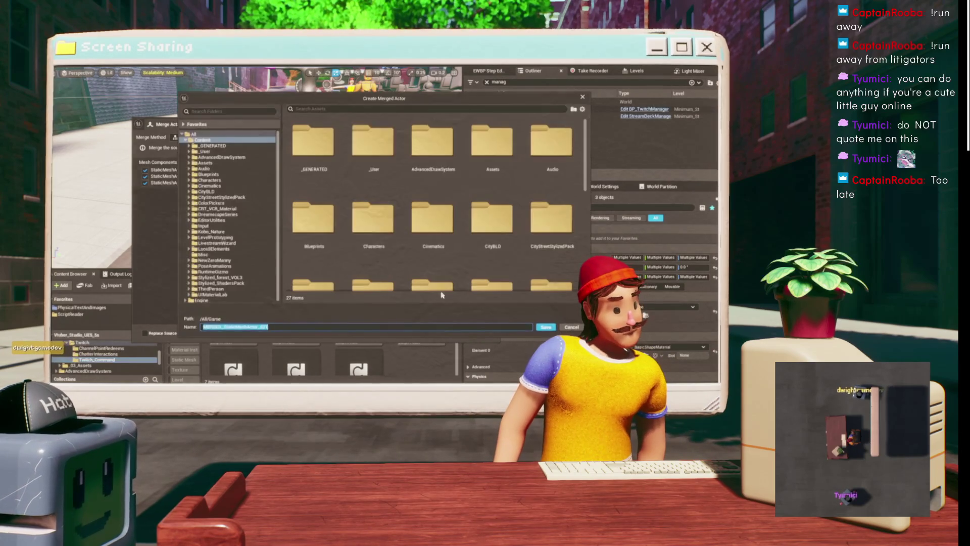
Create a new TempArt folder inside _User/_03_Assets.
click(208, 151)
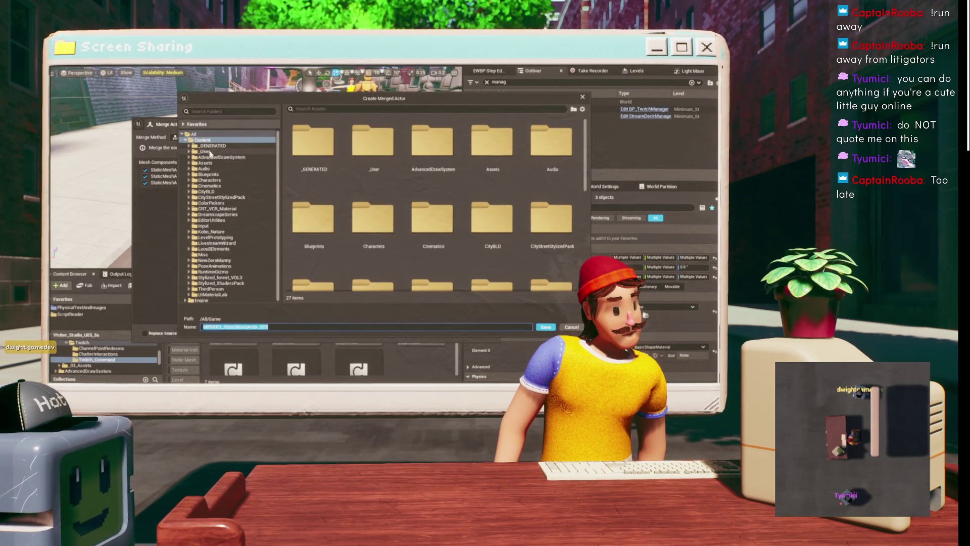
double_click(453, 188)
right_click(392, 277)
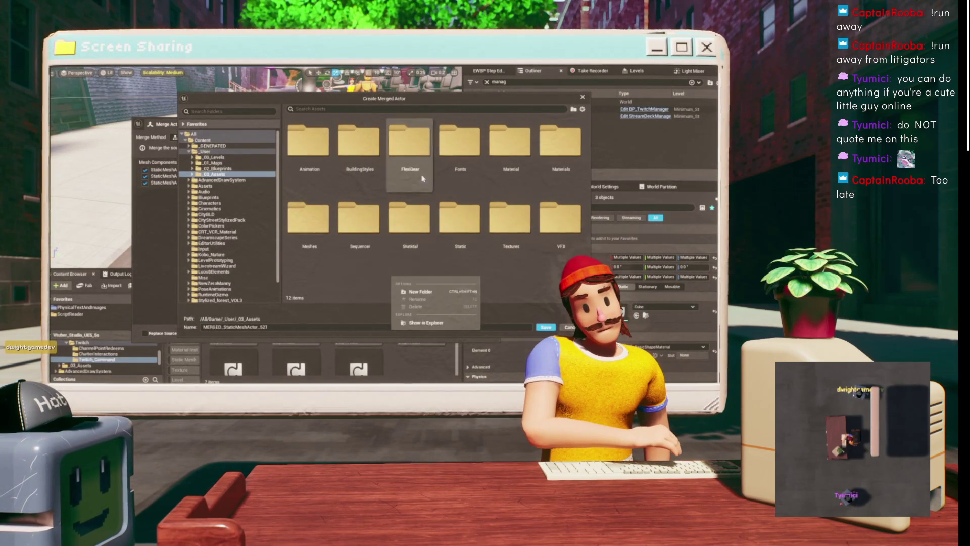
click(423, 292)
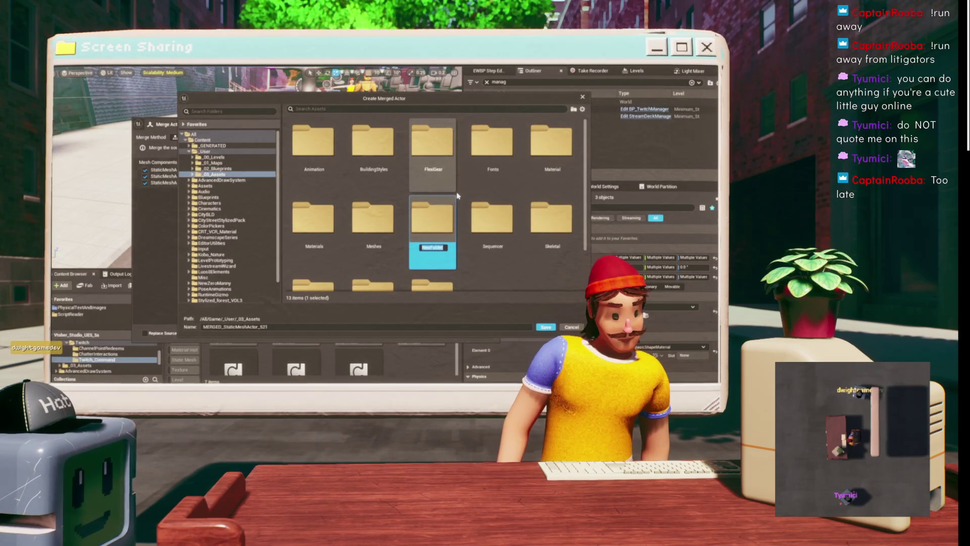
text(TenpArt)
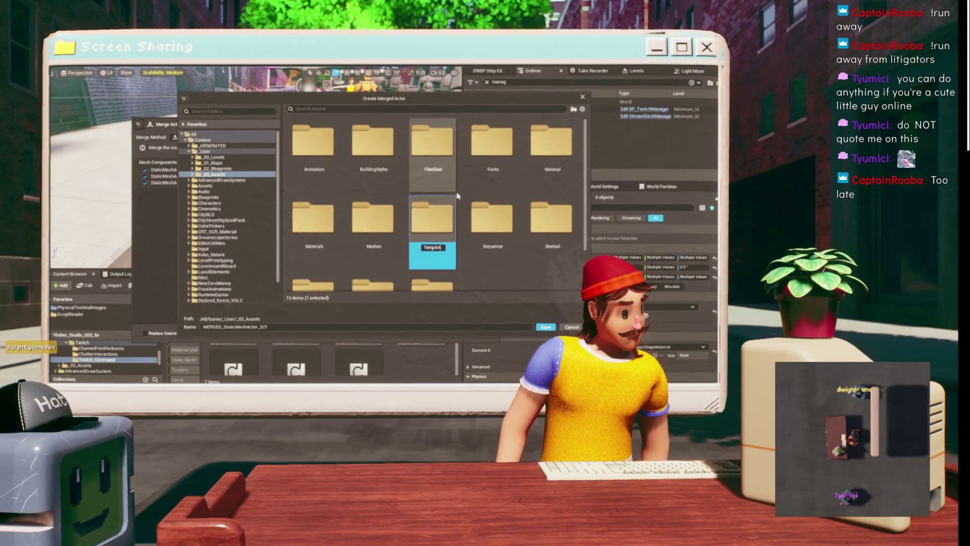
key(Return)
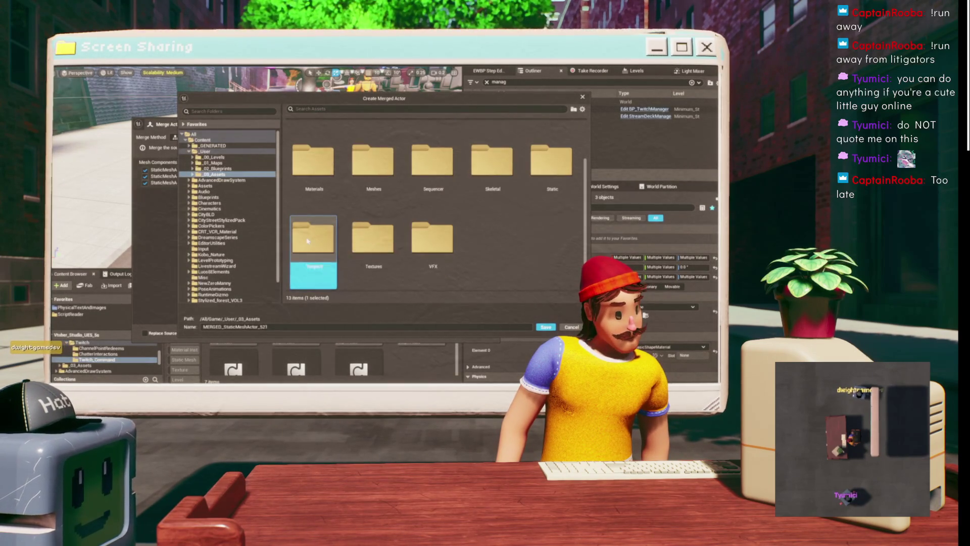
Save the merged mesh in TempArt as SM_PA_Machete.
key(Return)
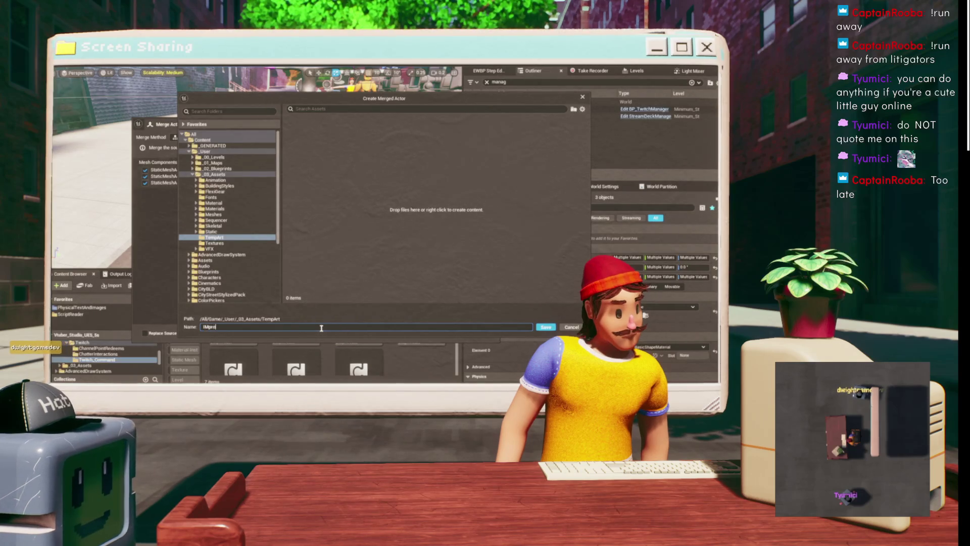
key(BackSpace)
key(BackSpace)
key(BackSpace)
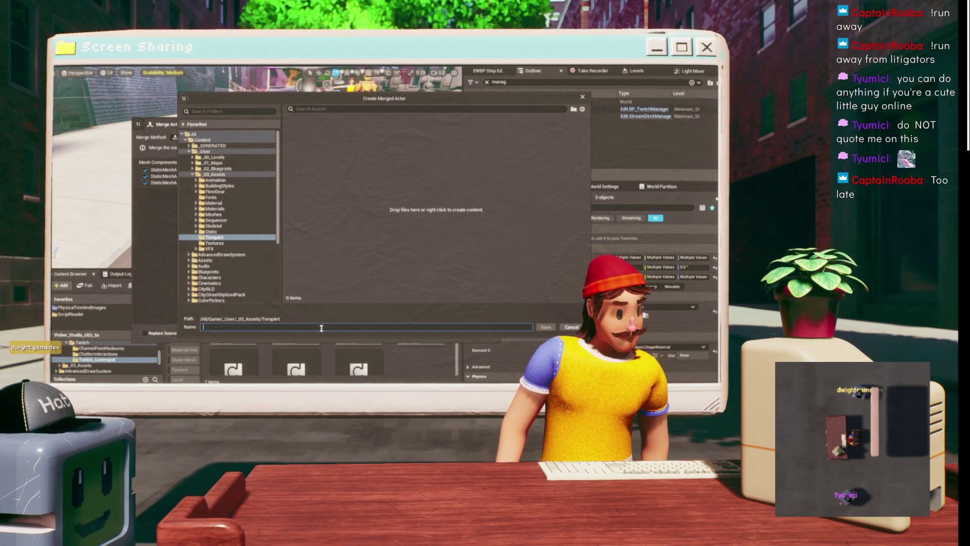
text(PA_Machete)
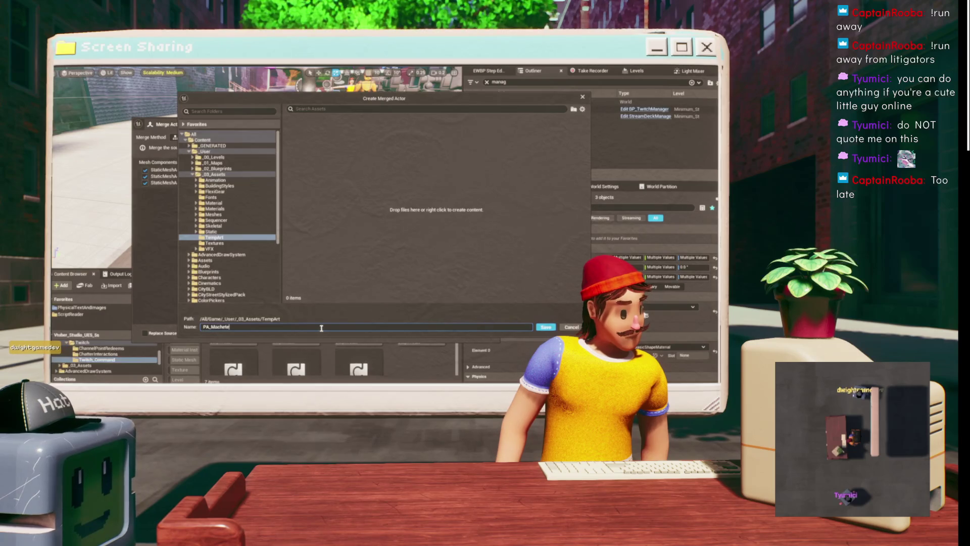
key(Return)
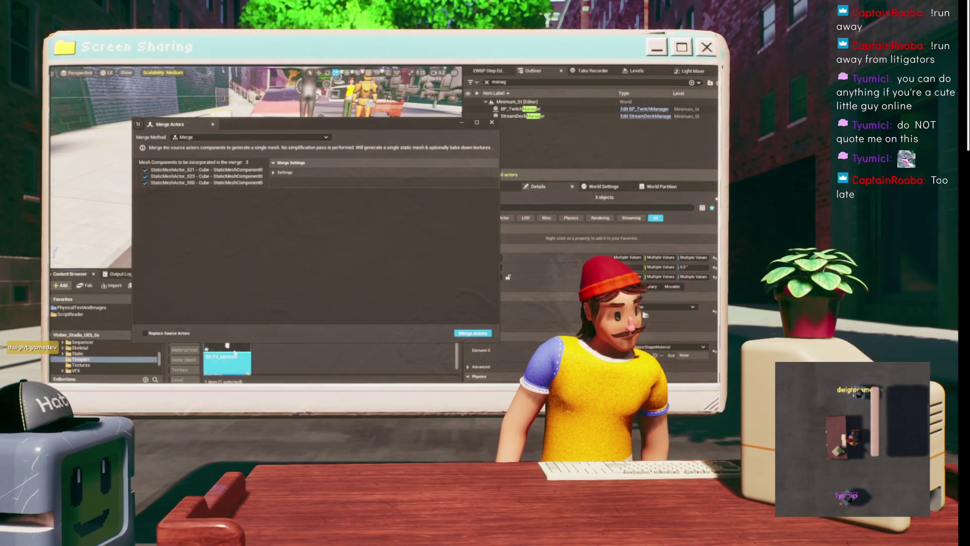
Close Merge Actors, deselect everything, fly the camera around the street, then bring up the UnequipAllHats graph.
click(492, 122)
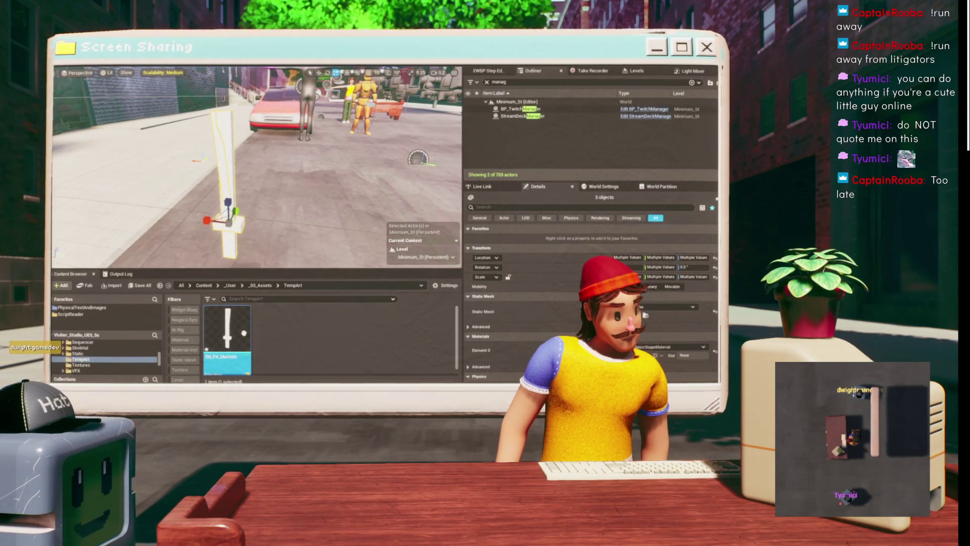
key(Escape)
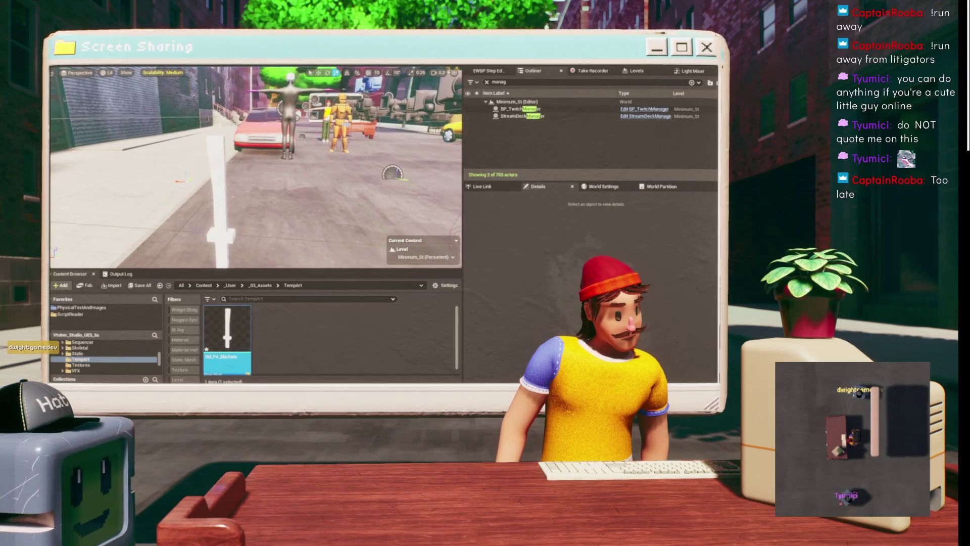
key(w)
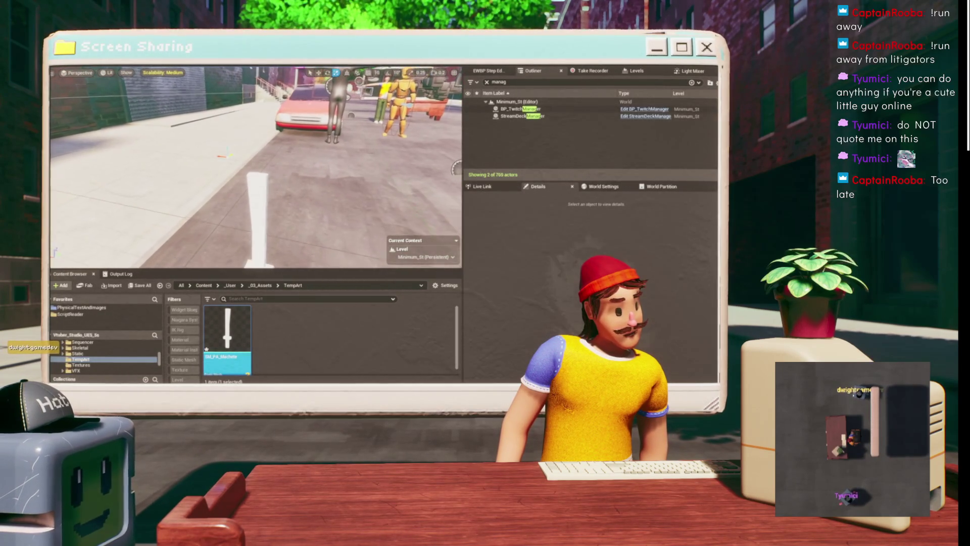
key(s)
key(w)
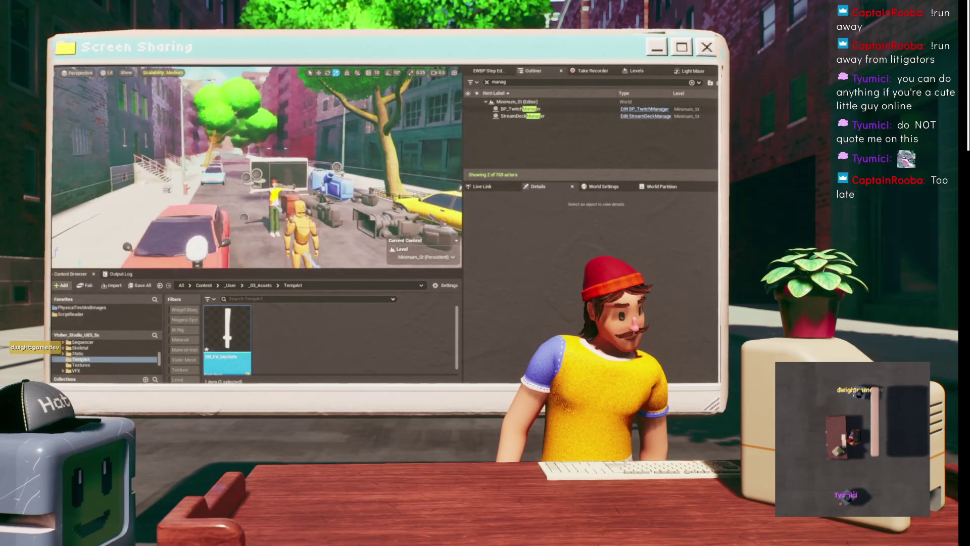
mouse_move(437, 383)
click(556, 363)
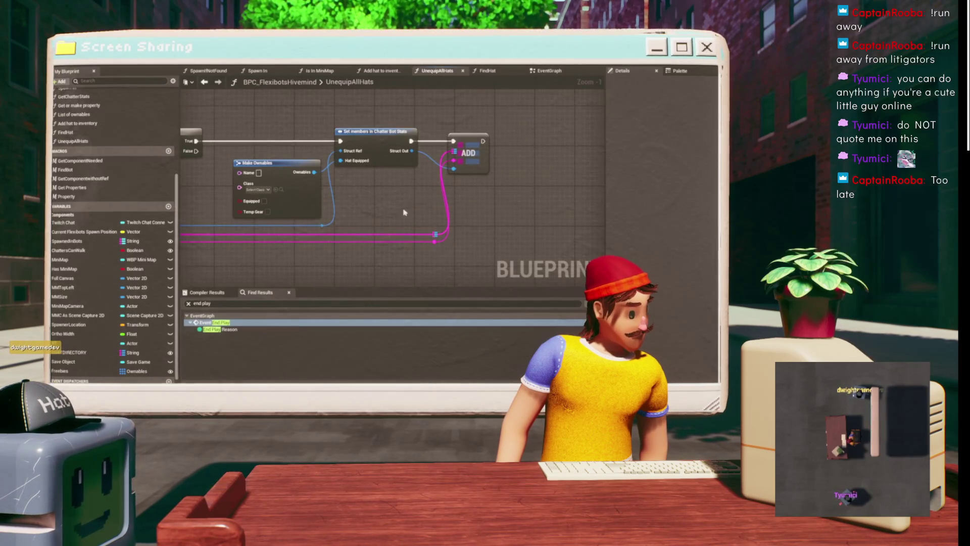
Pan and zoom through UnequipAllHats to review its GET, loop and Set members nodes.
scroll(506, 184, down, 2)
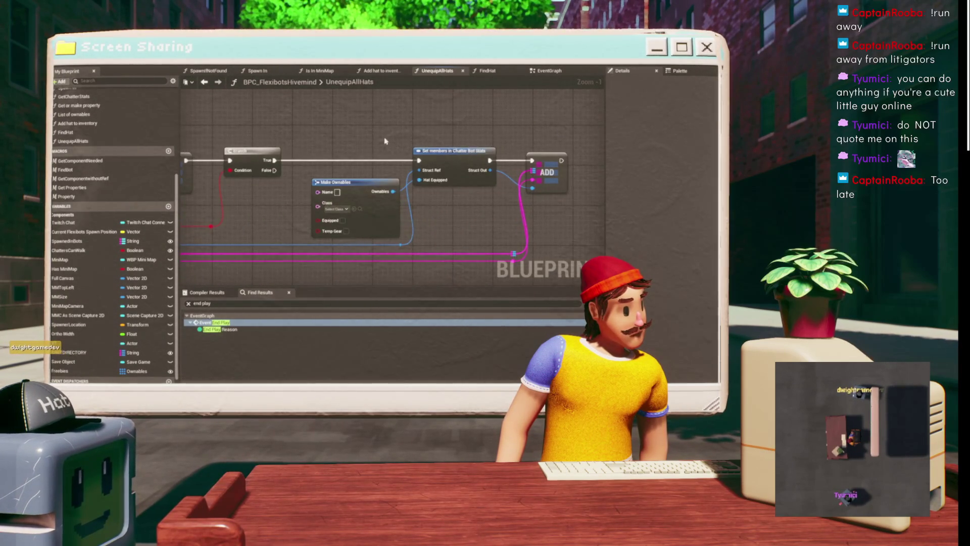
scroll(387, 142, up, 1)
drag(387, 141, 157, 154)
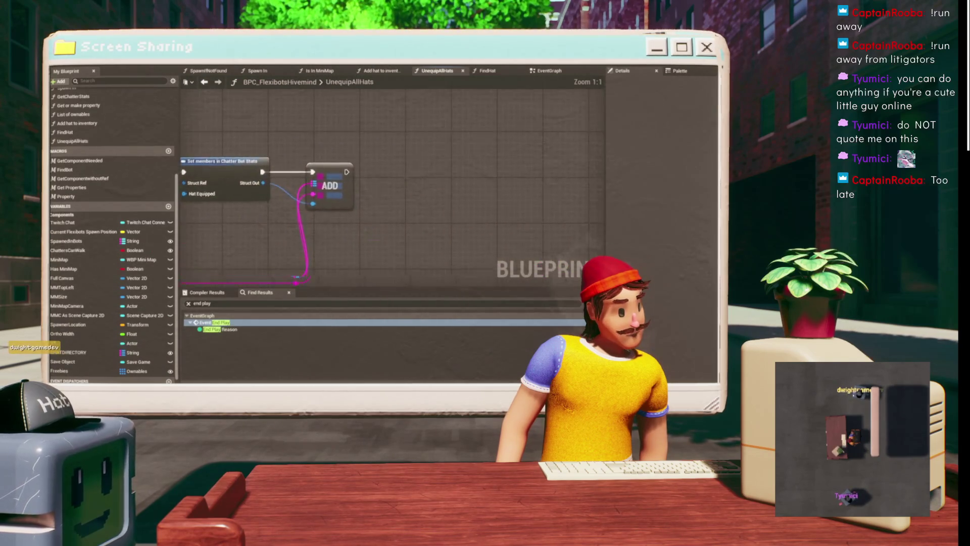
scroll(314, 150, down, 5)
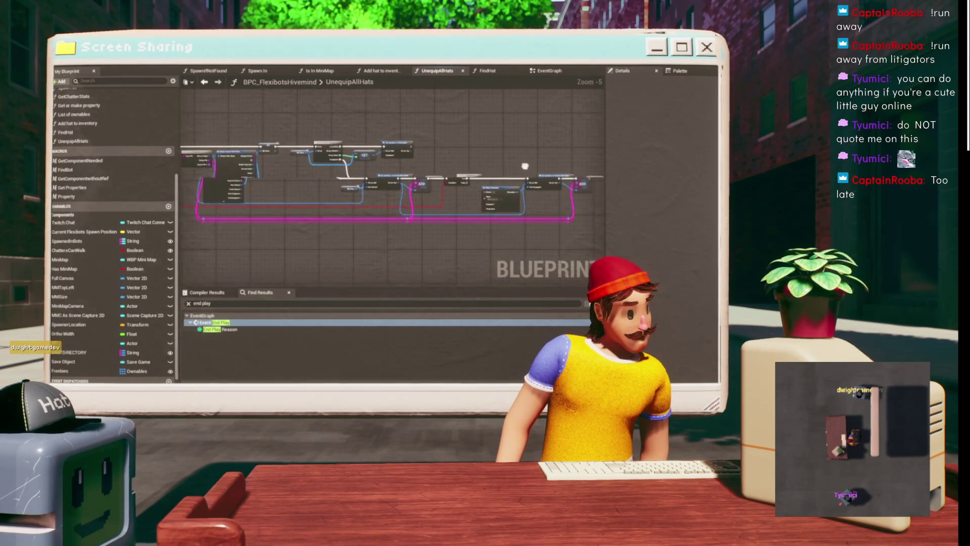
drag(405, 166, 347, 148)
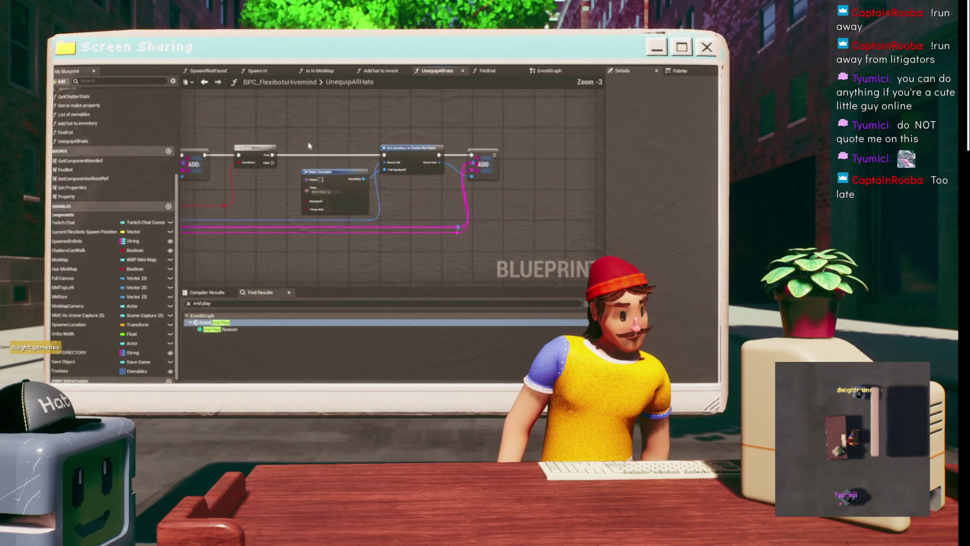
scroll(310, 146, up, 1)
mouse_move(309, 146)
mouse_down()
mouse_move(551, 142)
mouse_move(359, 158)
mouse_up()
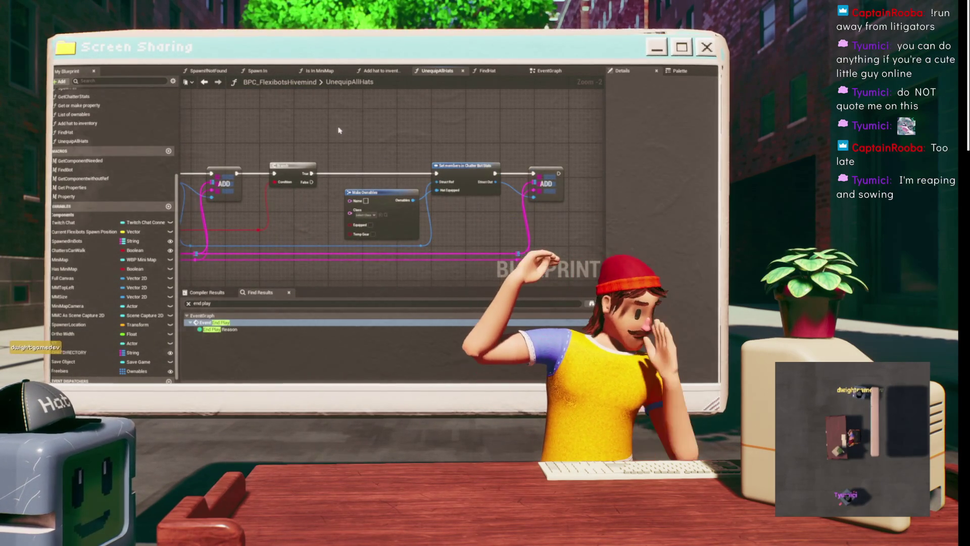
mouse_move(362, 108)
mouse_down()
mouse_move(432, 130)
mouse_move(565, 104)
mouse_up()
scroll(565, 104, down, 3)
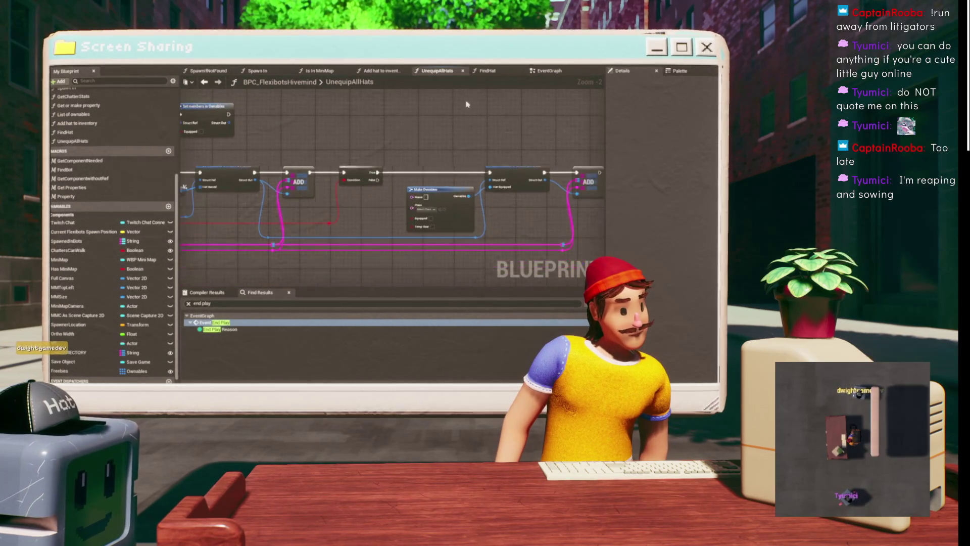
Survey the EventGraph's node groups, then return to the level editor looking down on the avatar.
click(538, 74)
scroll(428, 130, down, 4)
drag(445, 131, 367, 186)
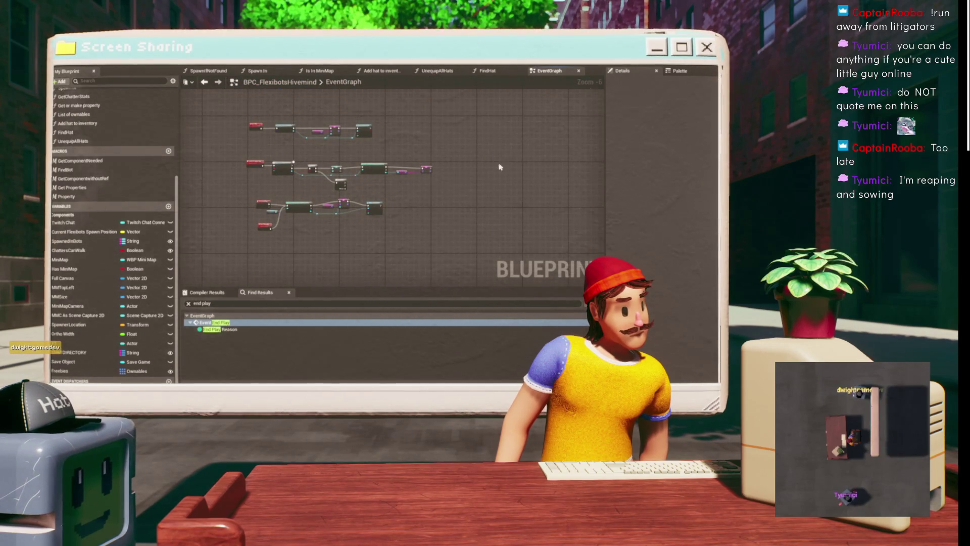
key(alt+Tab)
drag(274, 154, 268, 233)
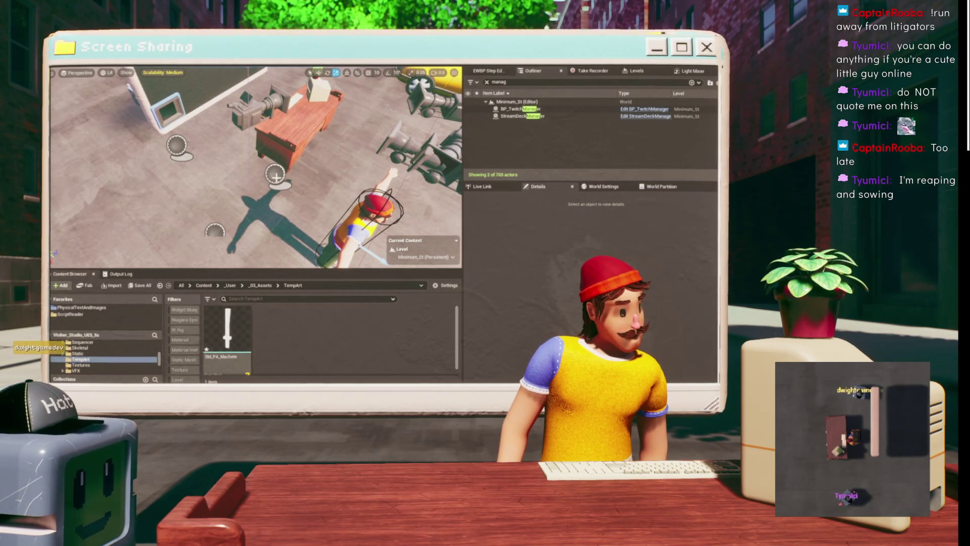
Locate BP_TwitchManager's asset and browse the Twitch_Command folder's command blueprints.
click(274, 177)
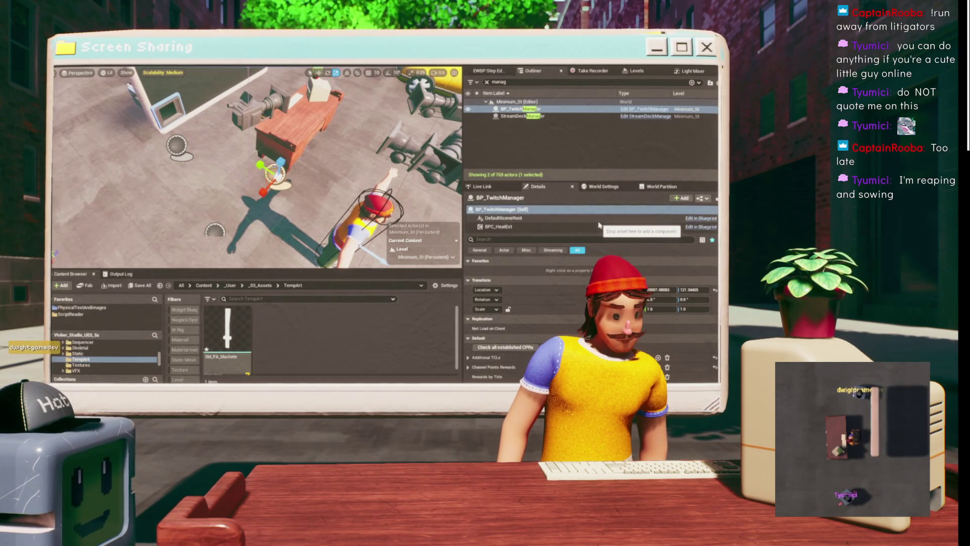
key(ctrl+b)
scroll(376, 323, down, 2)
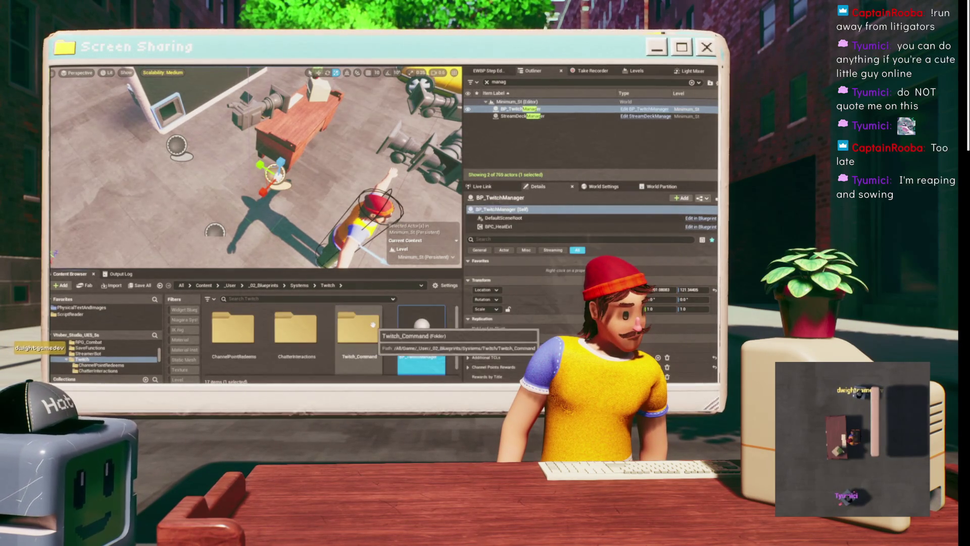
double_click(376, 324)
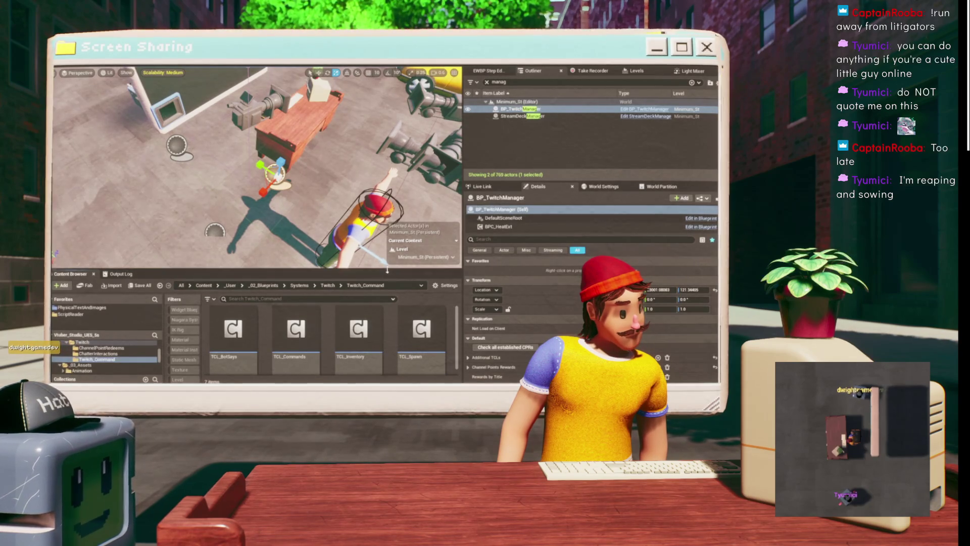
drag(388, 273, 388, 194)
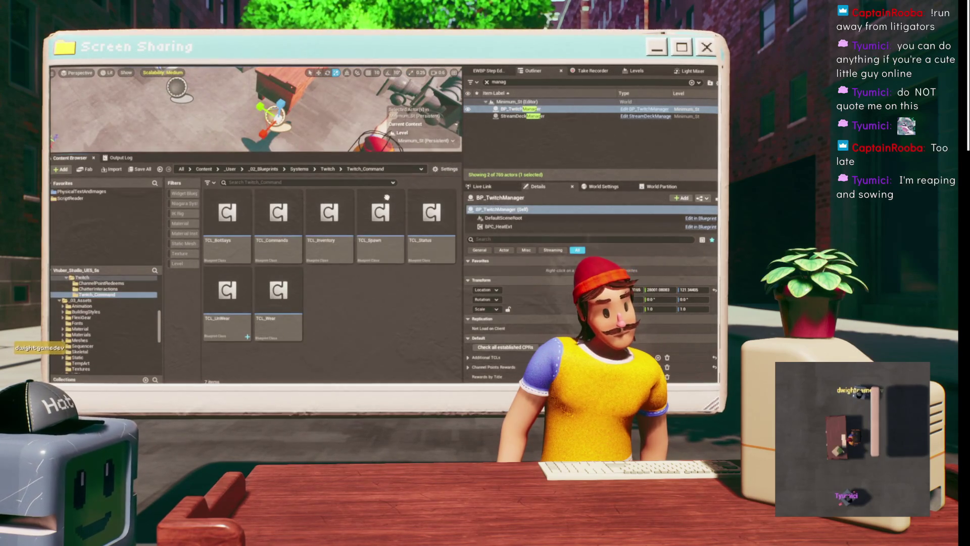
drag(338, 152, 324, 263)
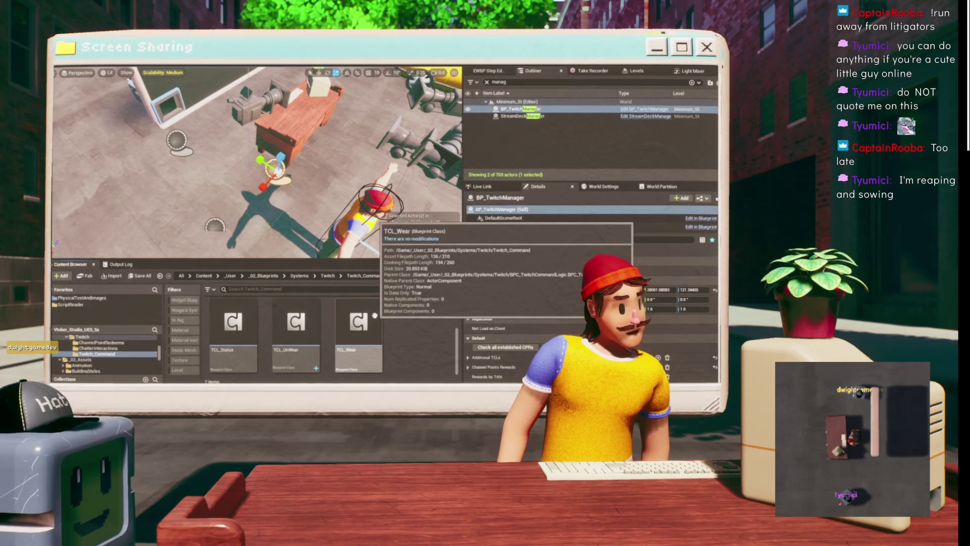
scroll(384, 323, up, 2)
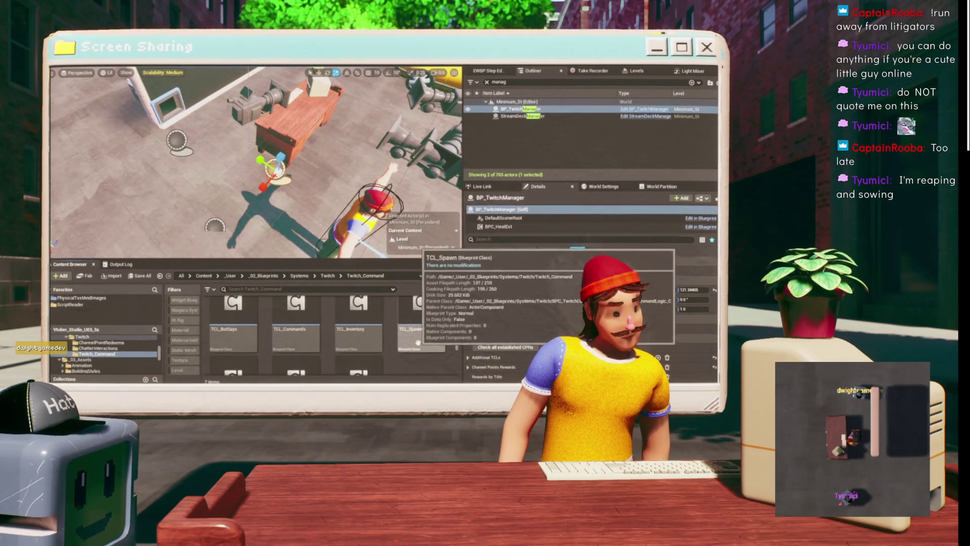
scroll(417, 343, down, 1)
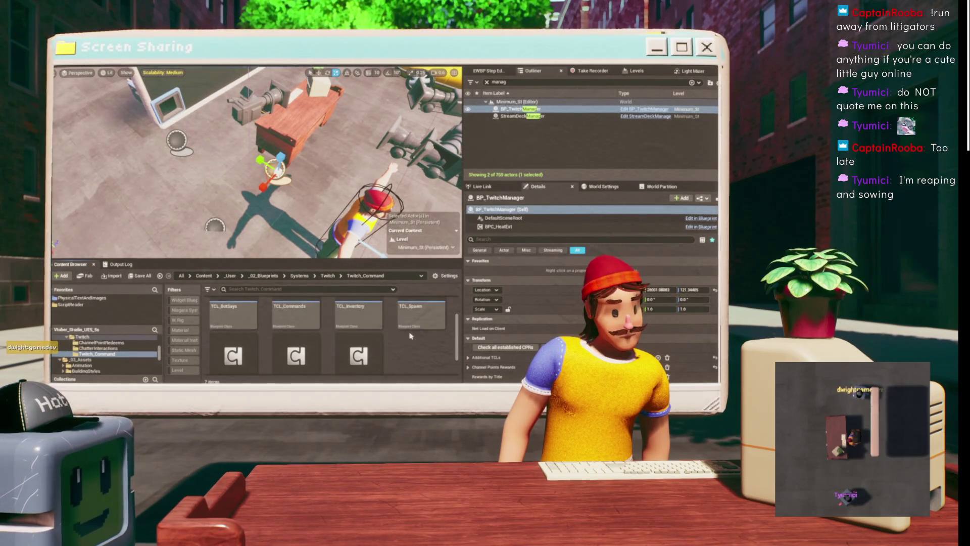
scroll(407, 337, down, 1)
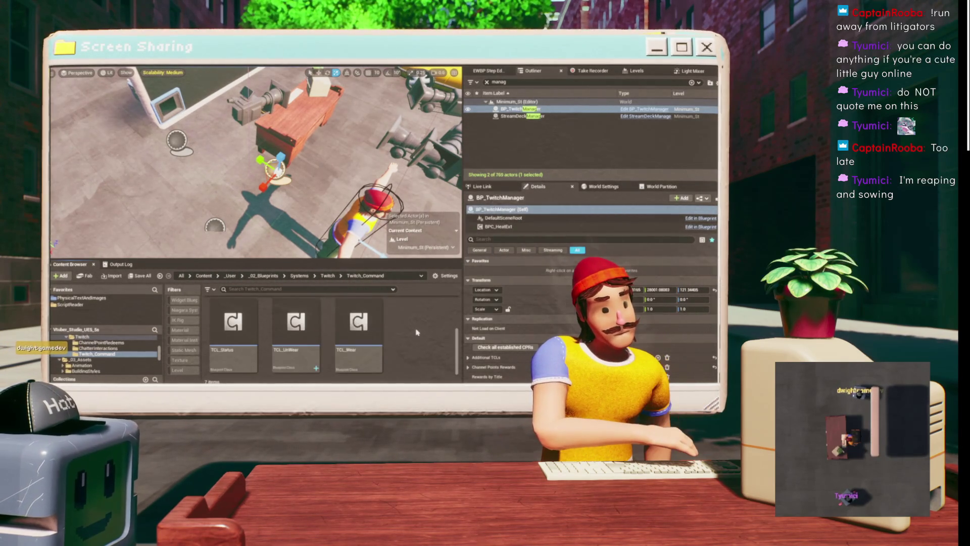
scroll(417, 331, up, 2)
click(403, 348)
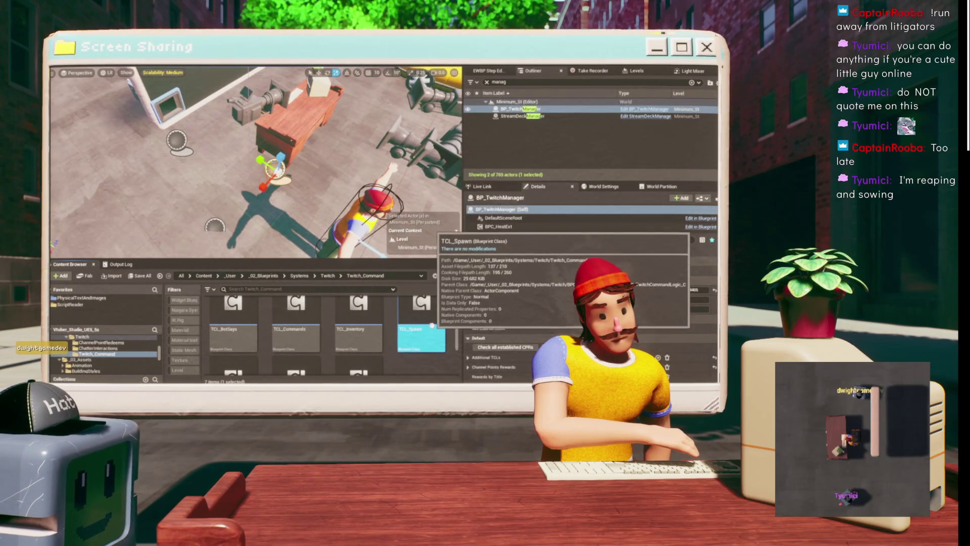
scroll(424, 336, down, 1)
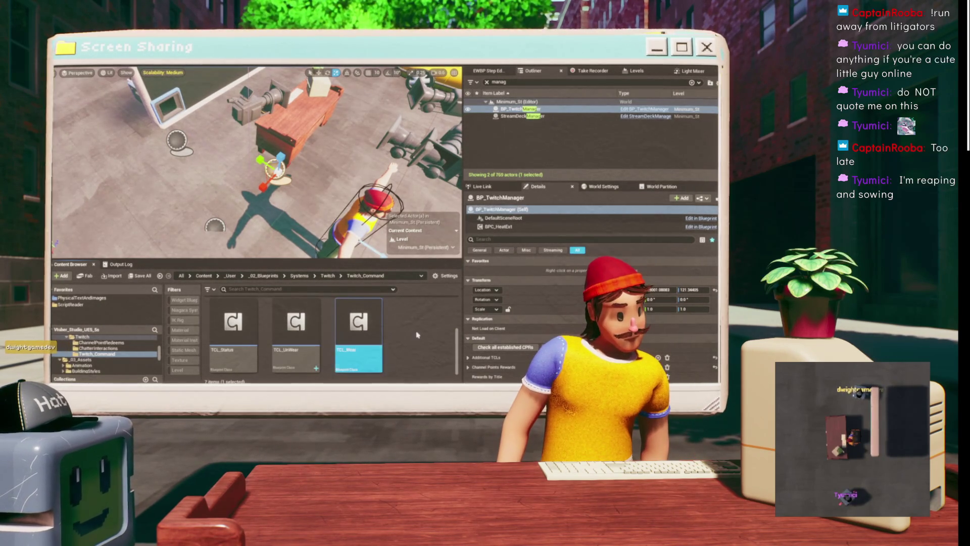
Duplicate TCL_Wear and name the copy TCL_Equip.
key(ctrl+d)
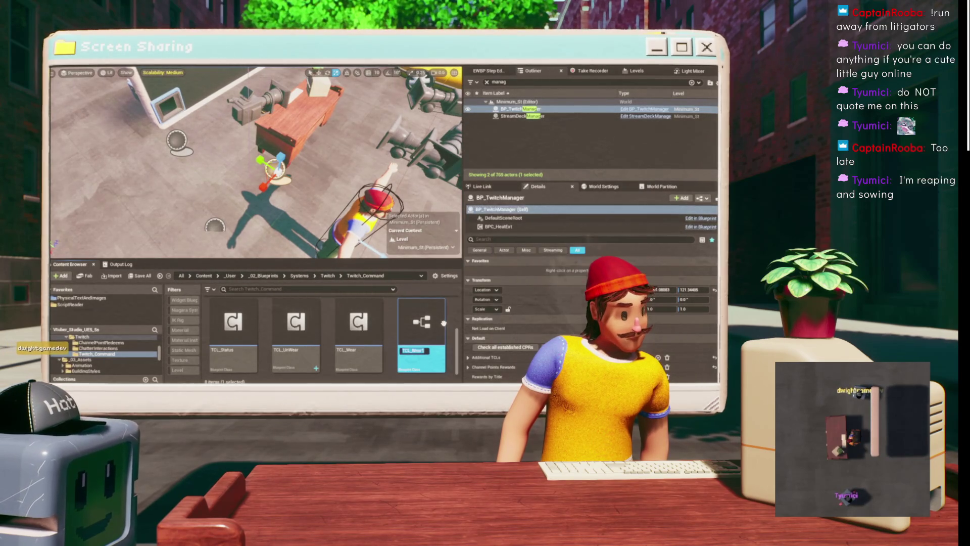
key(BackSpace)
key(BackSpace)
text(Equip)
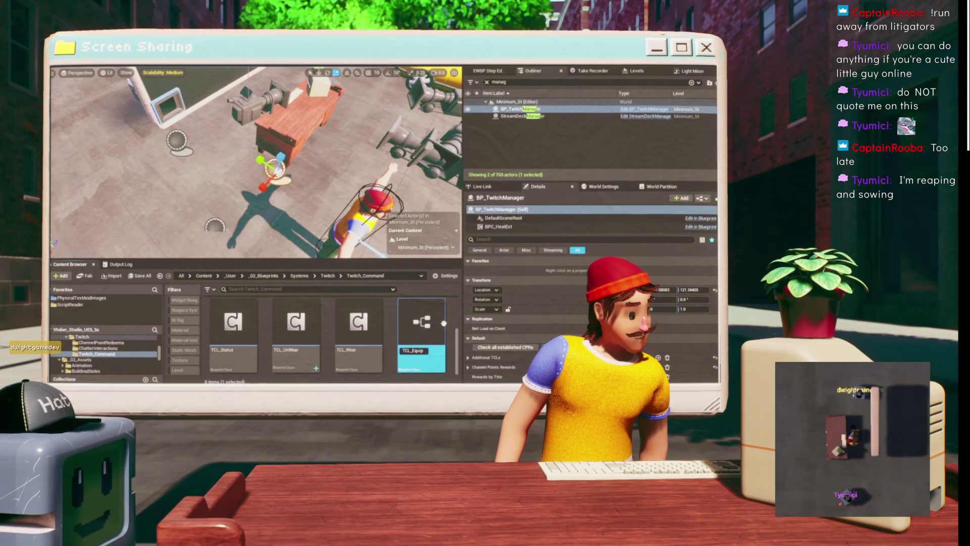
key(Return)
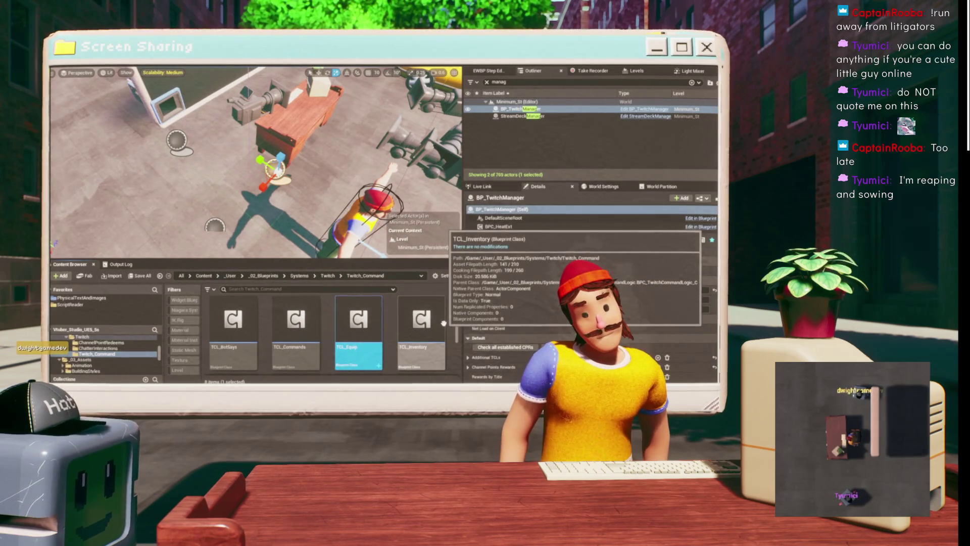
Open the TCL_Equip blueprint's class defaults.
double_click(358, 328)
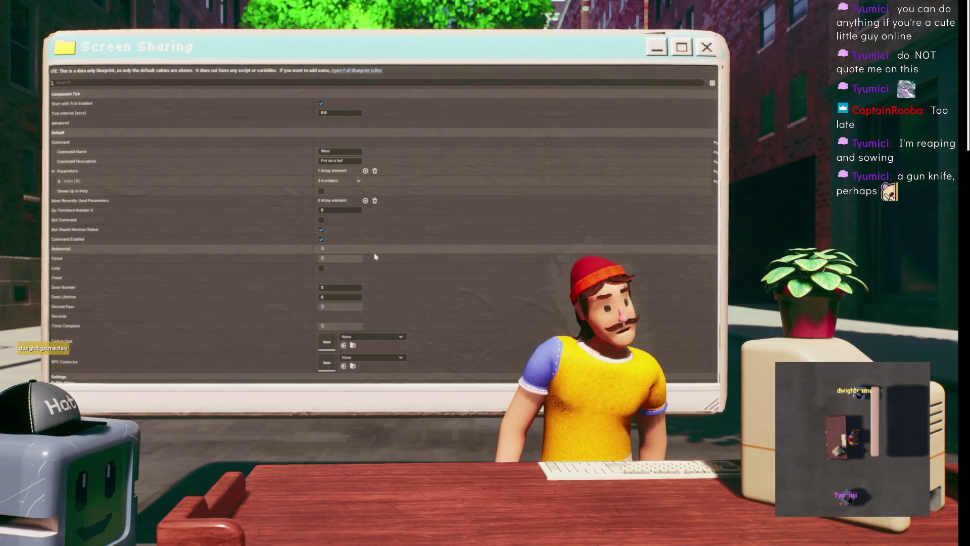
scroll(195, 173, down, 5)
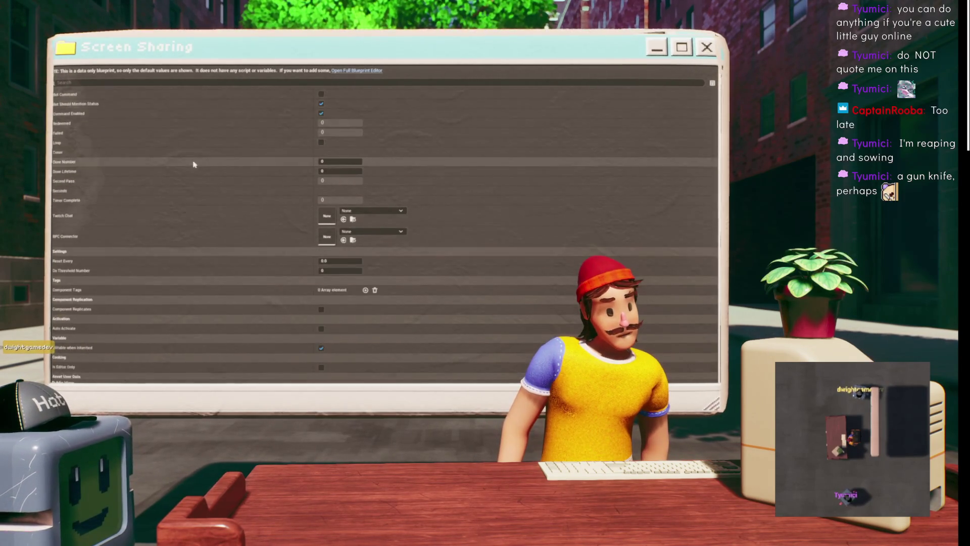
scroll(221, 188, up, 2)
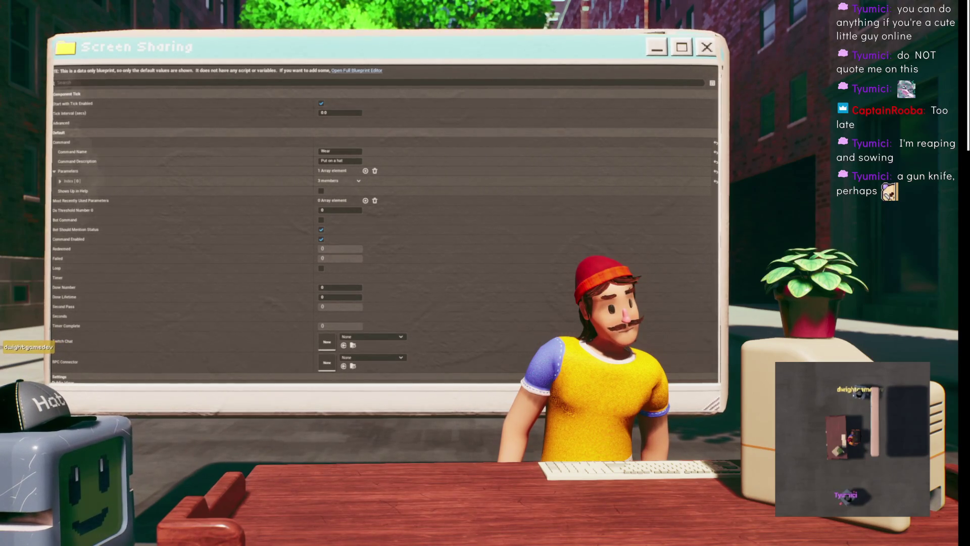
Change Command Name from Wear to Equip and expand parameter entry Index [0].
click(345, 150)
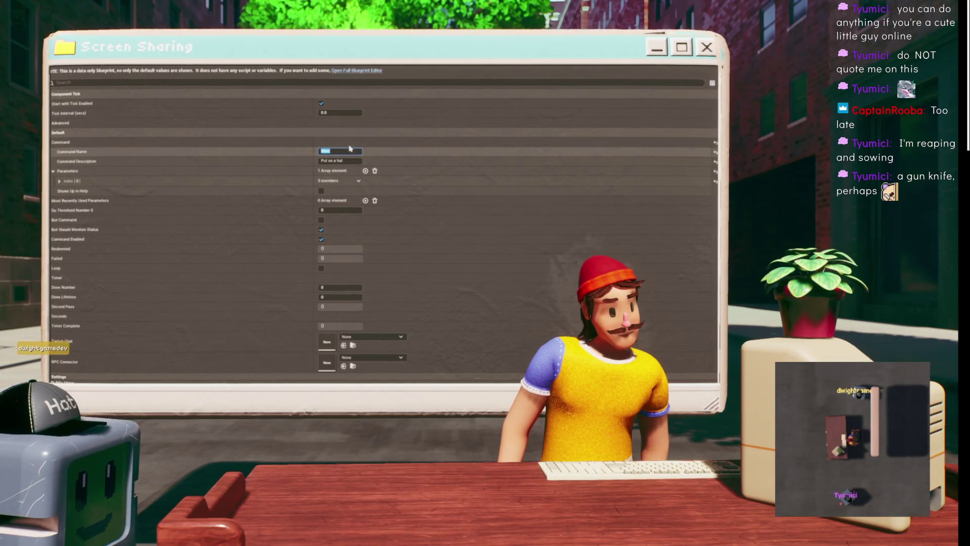
text(Equip)
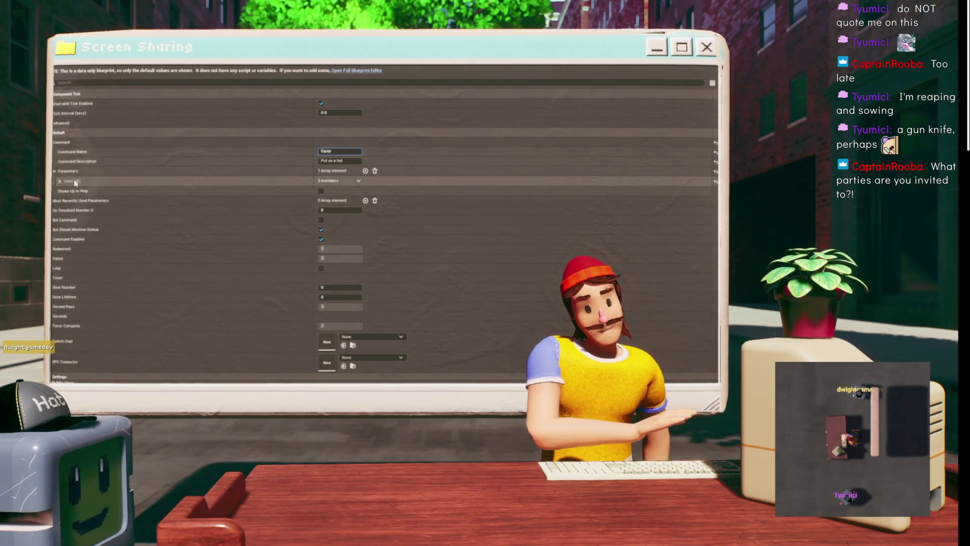
key(Return)
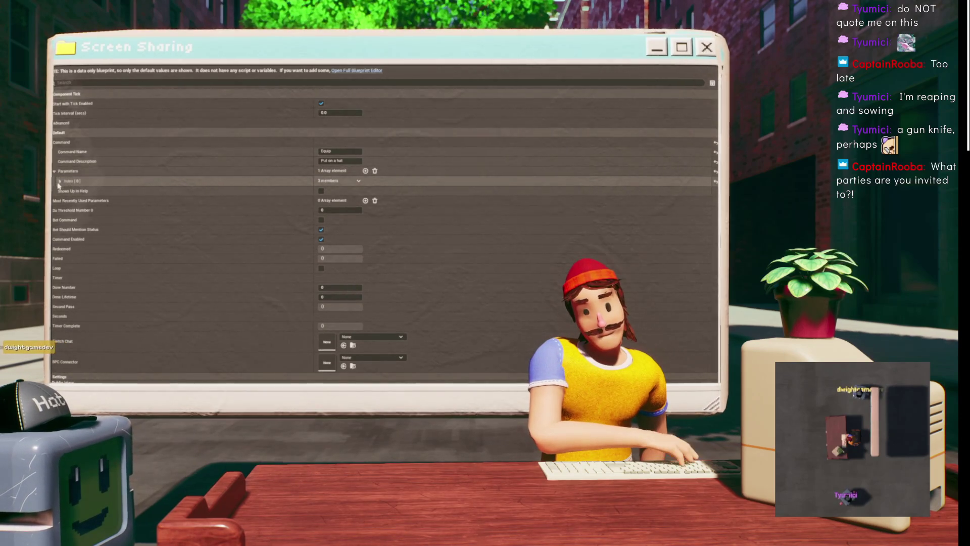
click(59, 181)
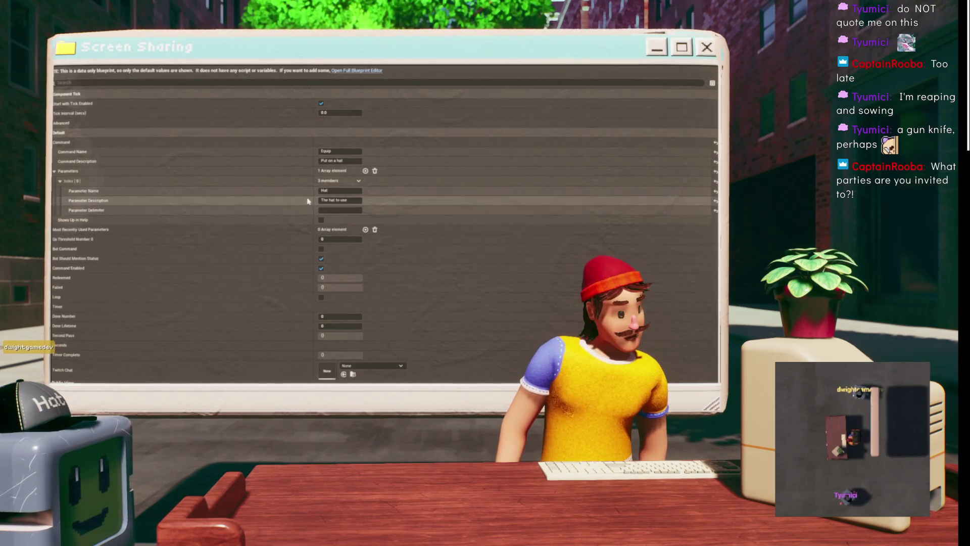
Rename the parameter from Hat to Tool with the description 'Tool to use'.
click(355, 200)
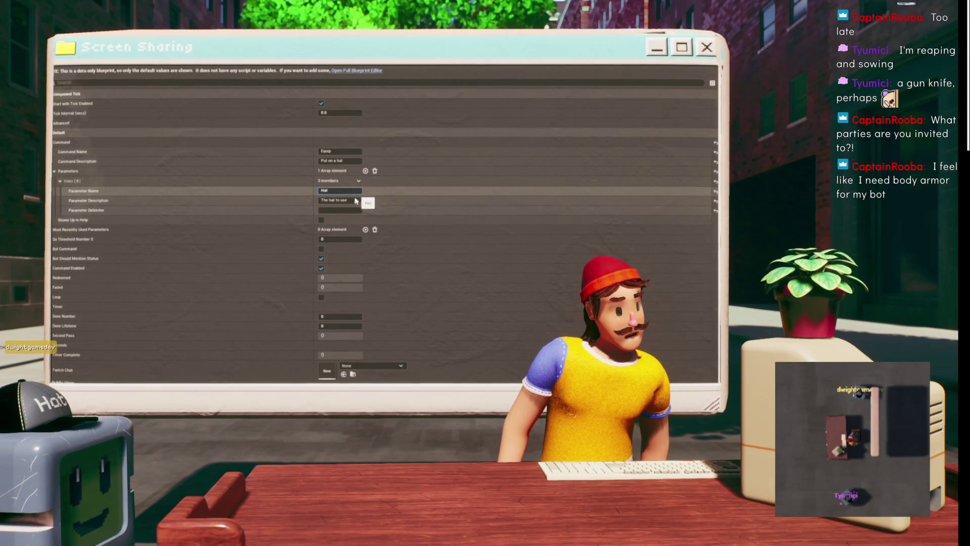
click(356, 192)
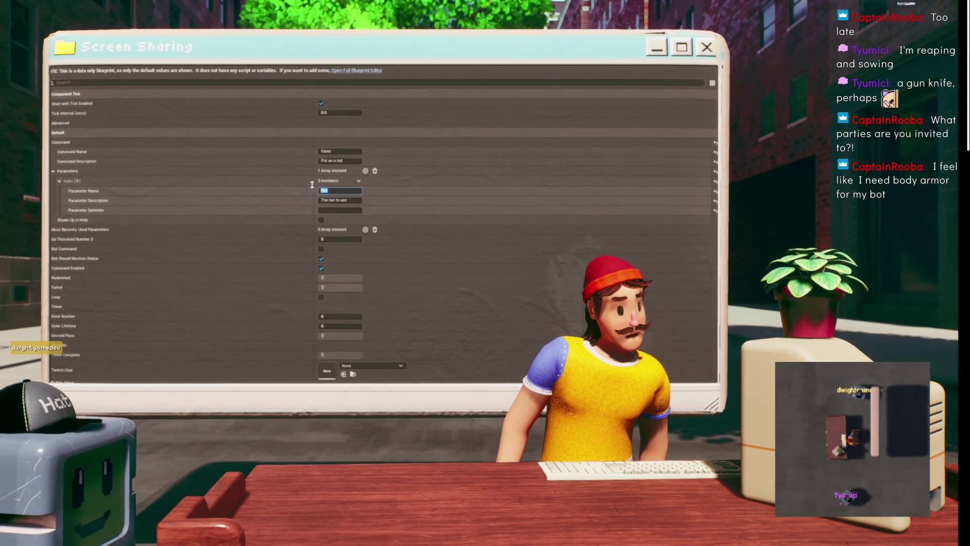
text(Tool)
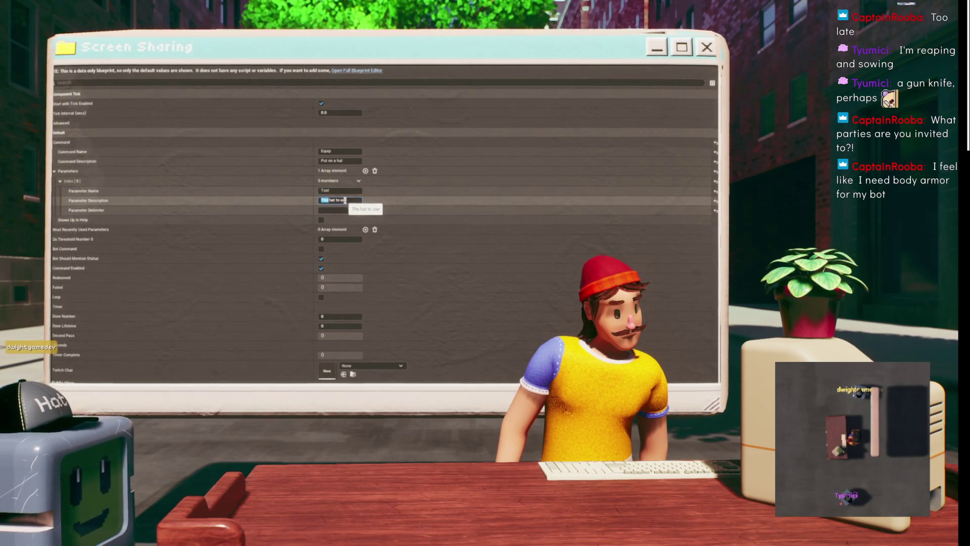
text(Too)
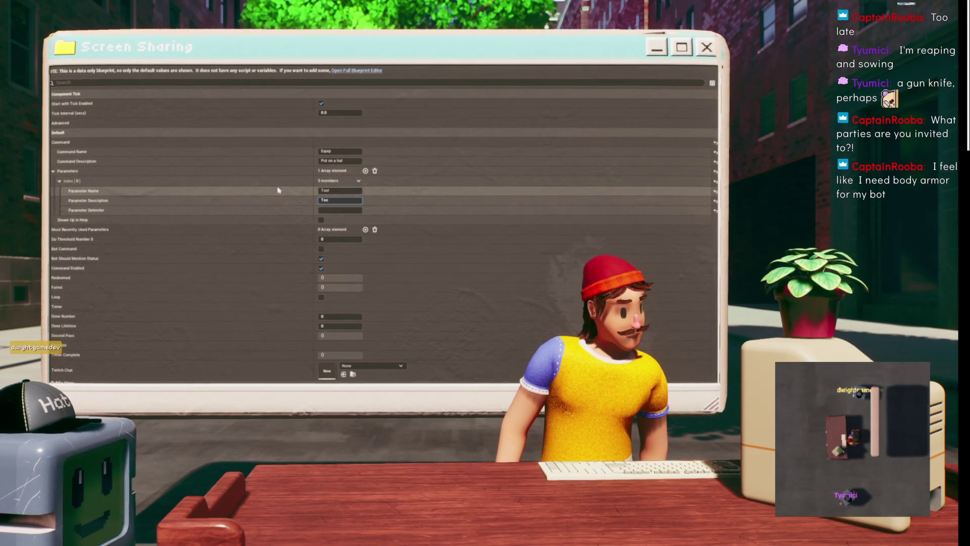
text(l to use)
key(Return)
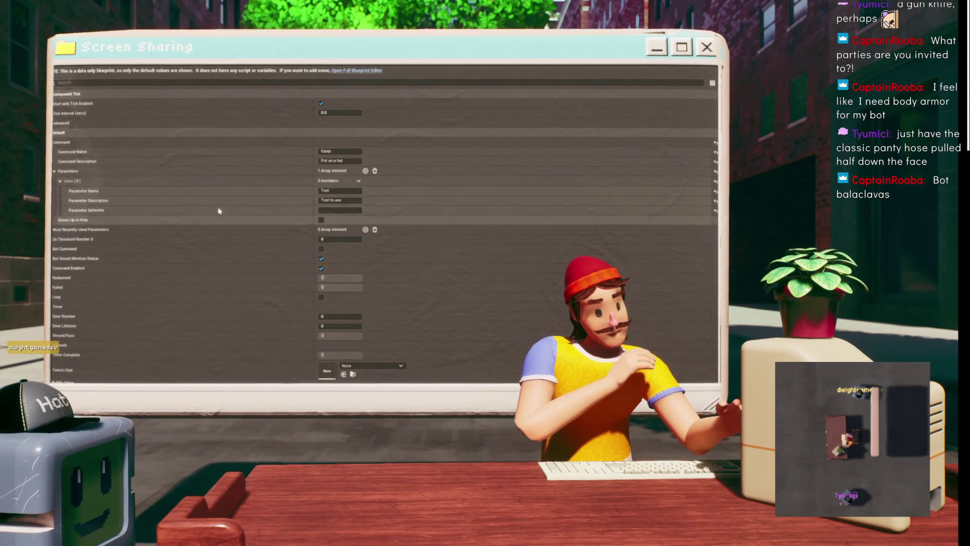
Review the TCL_Equip defaults and return to the BPC_FlexibotsHivemind EventGraph.
scroll(226, 190, down, 2)
scroll(226, 190, up, 1)
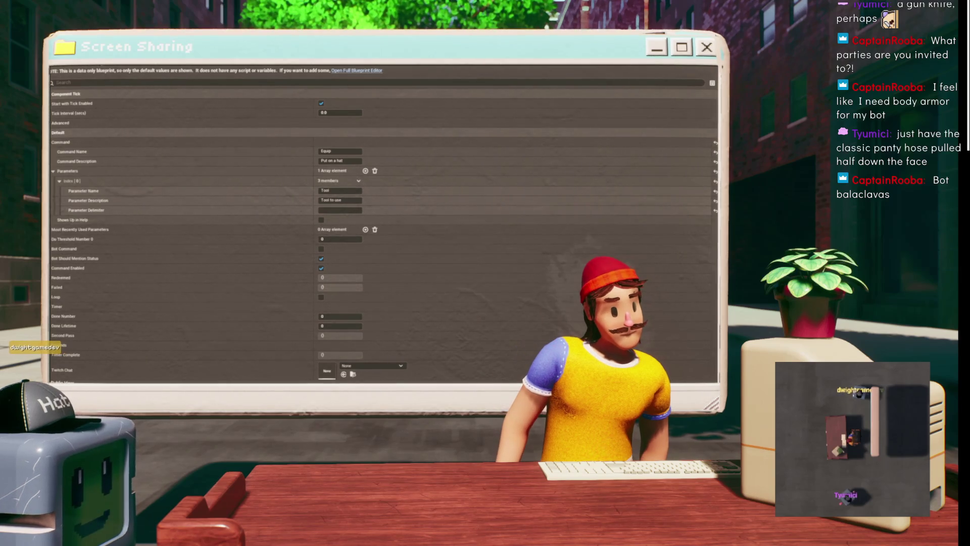
scroll(257, 227, down, 4)
scroll(253, 236, down, 3)
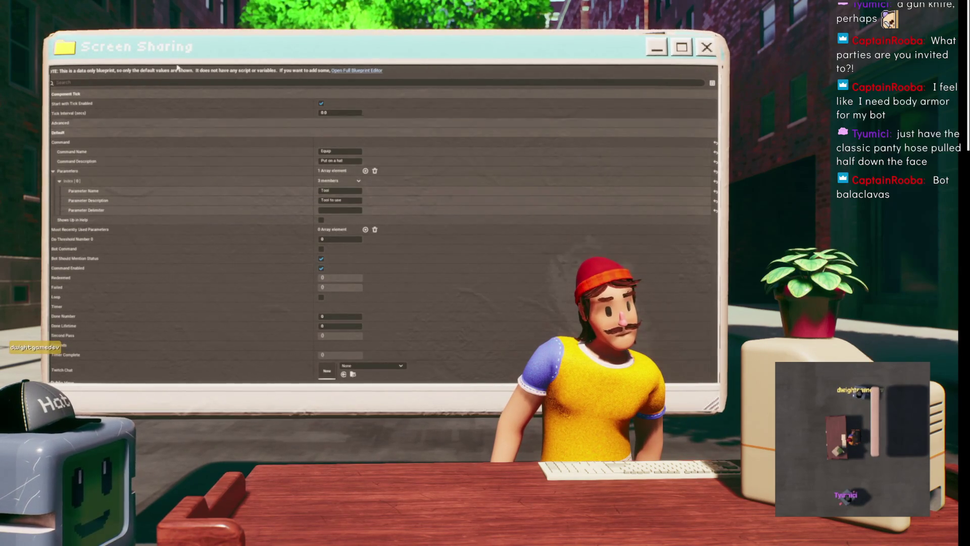
key(alt+Tab)
Select the Save Manually node and save all modified assets.
scroll(274, 224, up, 3)
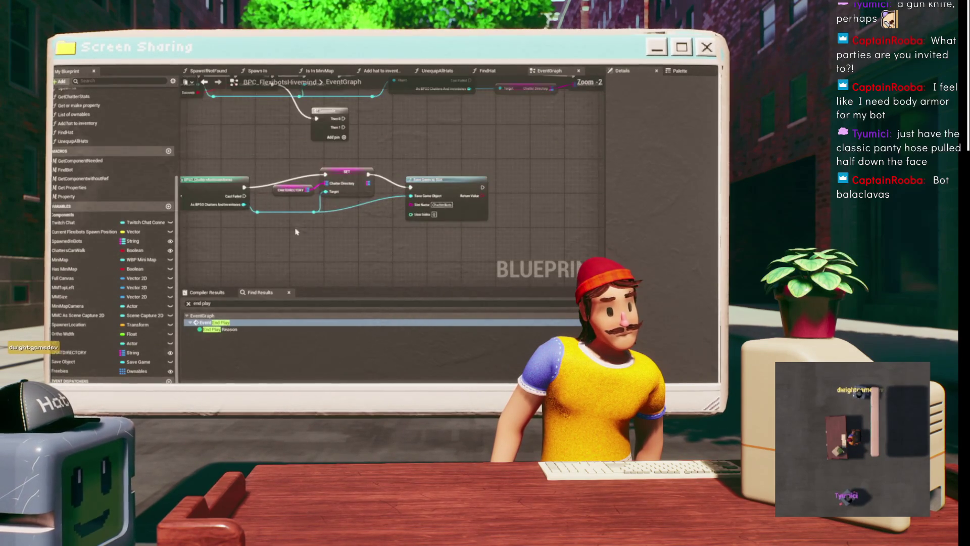
click(274, 224)
scroll(273, 225, down, 1)
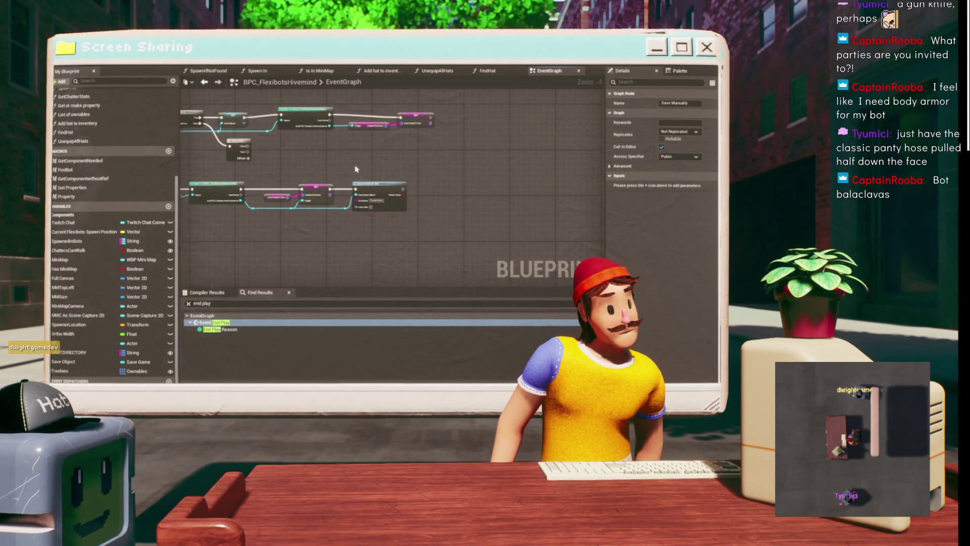
key(alt+Tab)
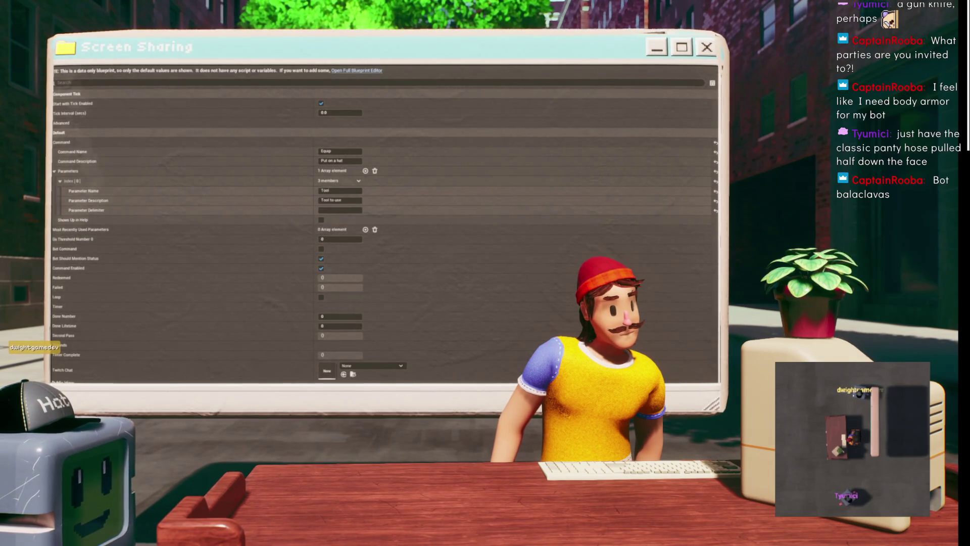
key(alt+Tab)
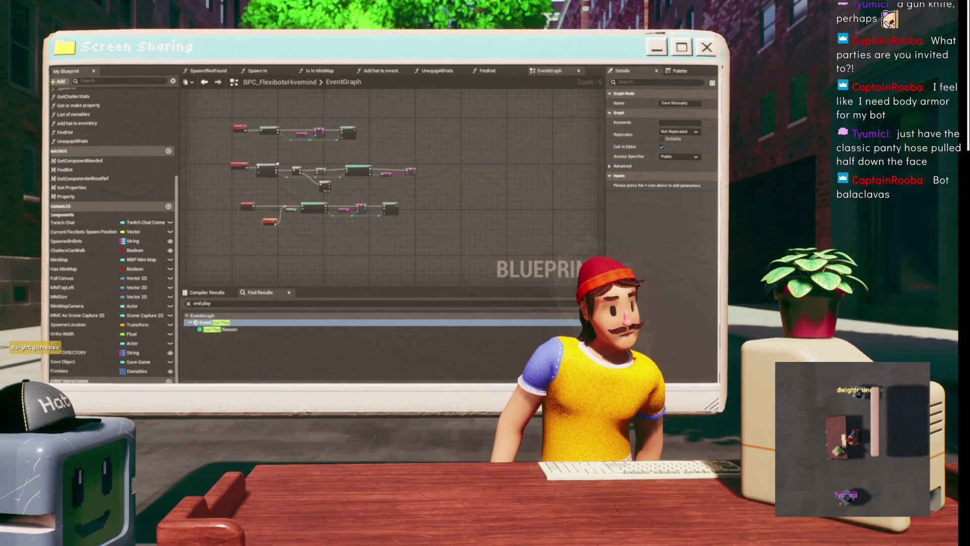
key(ctrl+s)
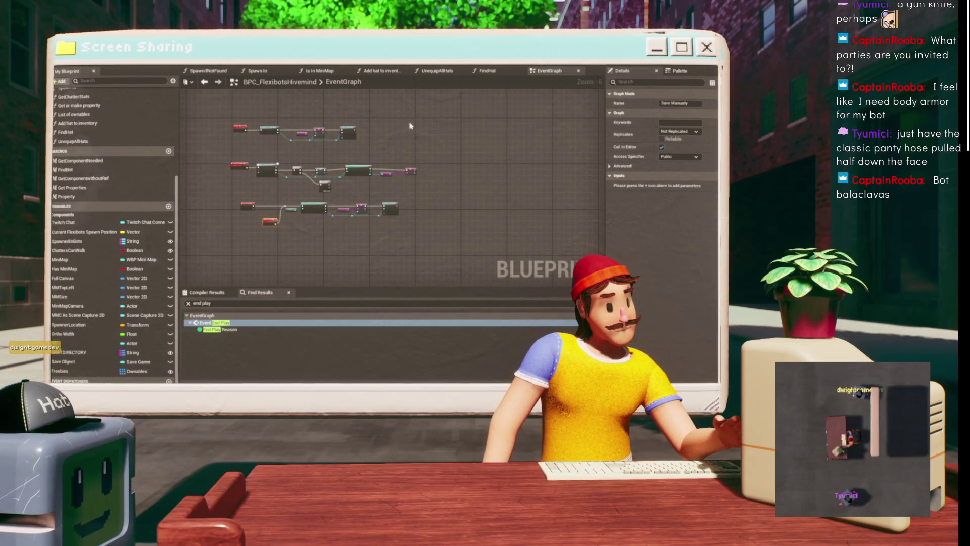
Pan across the EventGraph's node clusters, then shrink the Blueprint editor to reveal the level editor.
scroll(410, 126, up, 4)
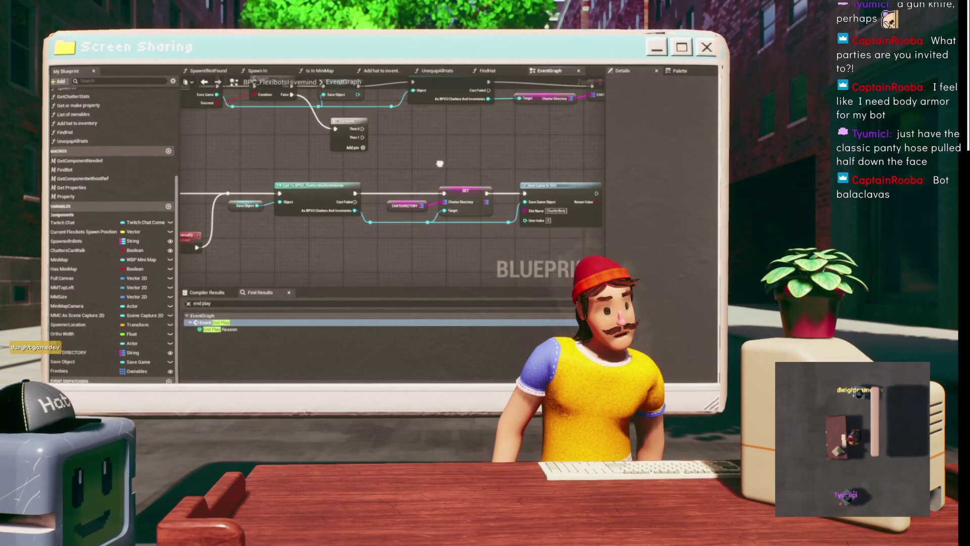
drag(345, 167, 177, 164)
scroll(361, 172, down, 3)
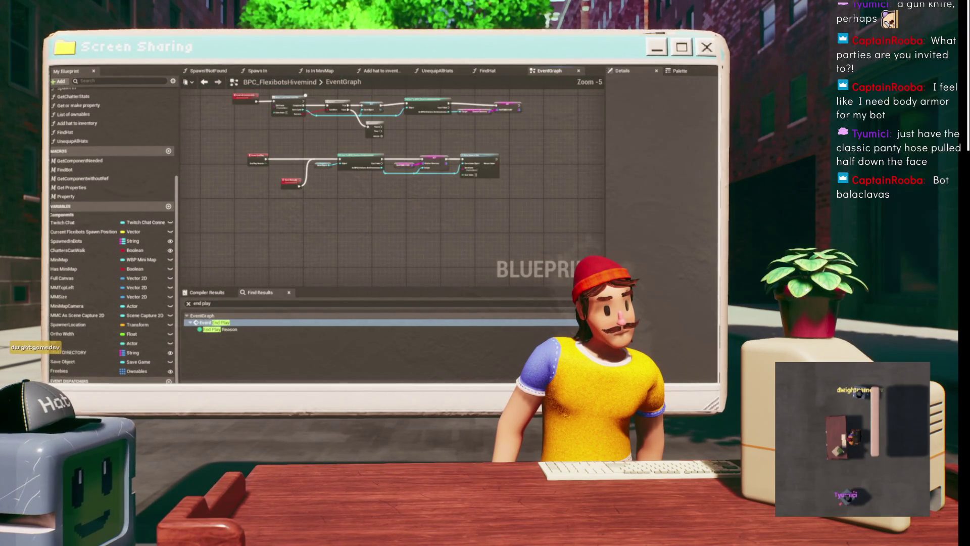
scroll(342, 248, down, 4)
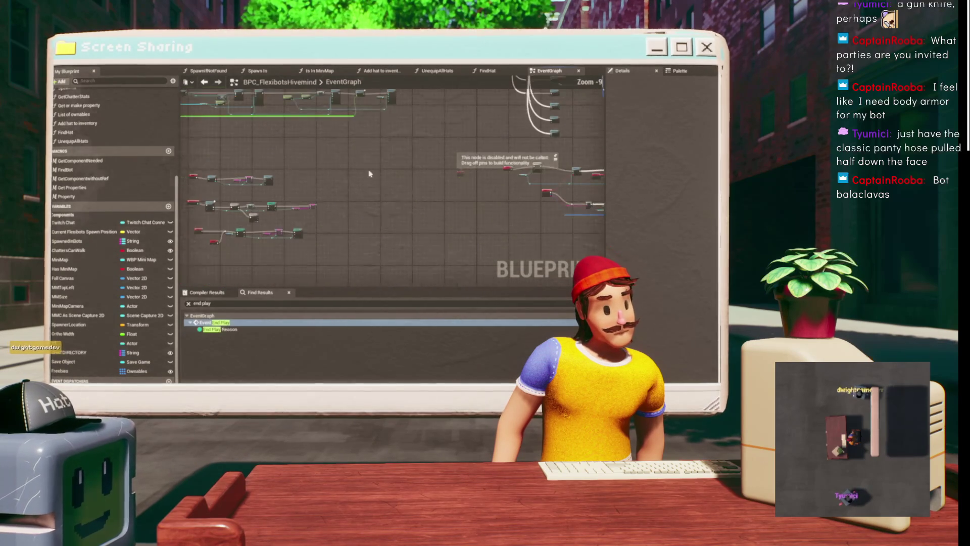
drag(389, 212, 374, 267)
mouse_move(280, 67)
mouse_down()
mouse_move(280, 134)
mouse_move(109, 168)
mouse_up()
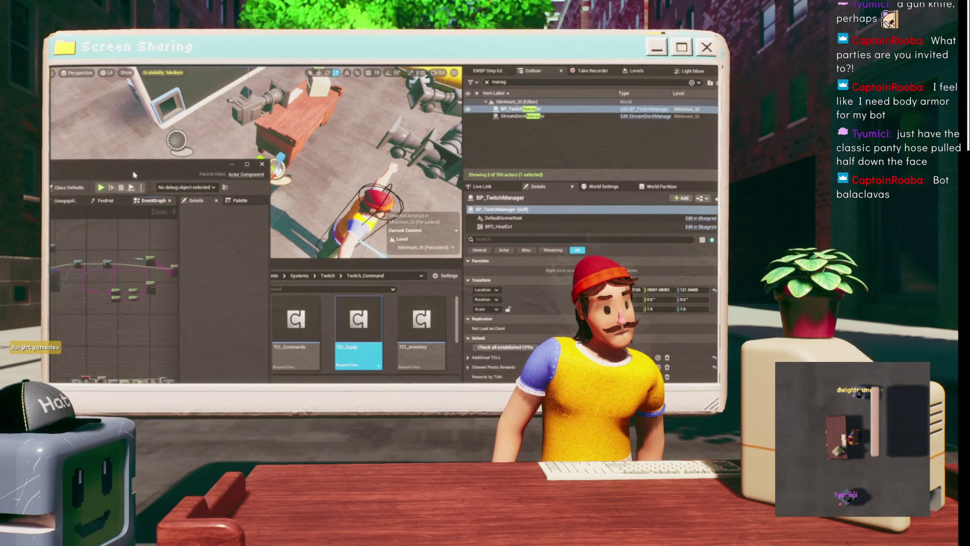
Add TCL_Equip to BP_TwitchManager's components and maximize the Blueprint editor.
scroll(358, 328, down, 1)
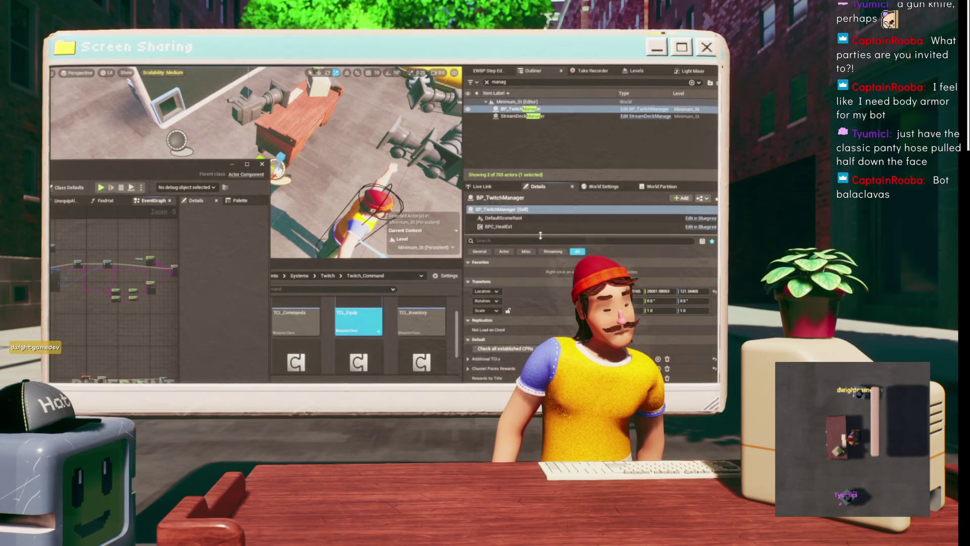
drag(530, 233, 520, 326)
mouse_move(357, 320)
mouse_down()
mouse_move(506, 328)
mouse_move(516, 309)
mouse_up()
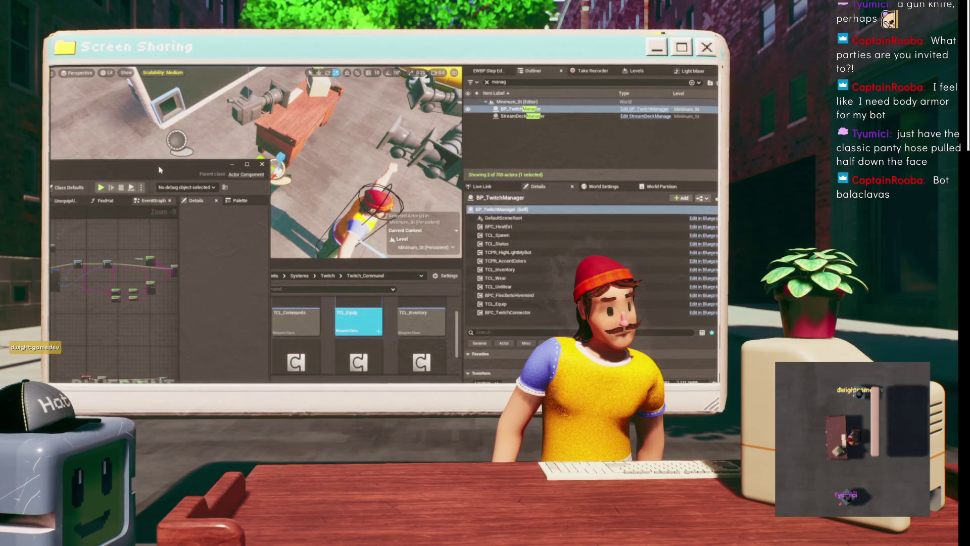
double_click(162, 168)
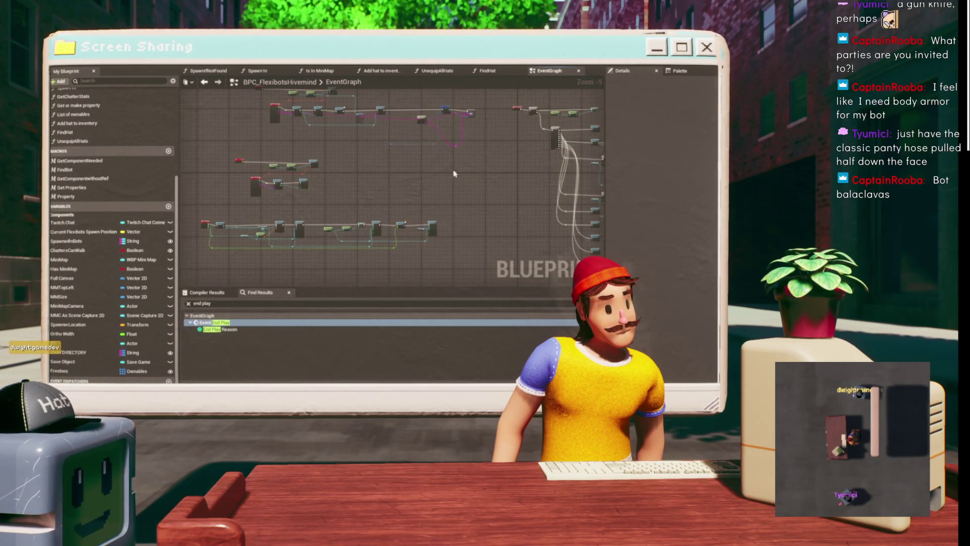
Follow the Redeemed_Event_4 chain and copy-paste its two green component-lookup nodes.
scroll(452, 176, down, 3)
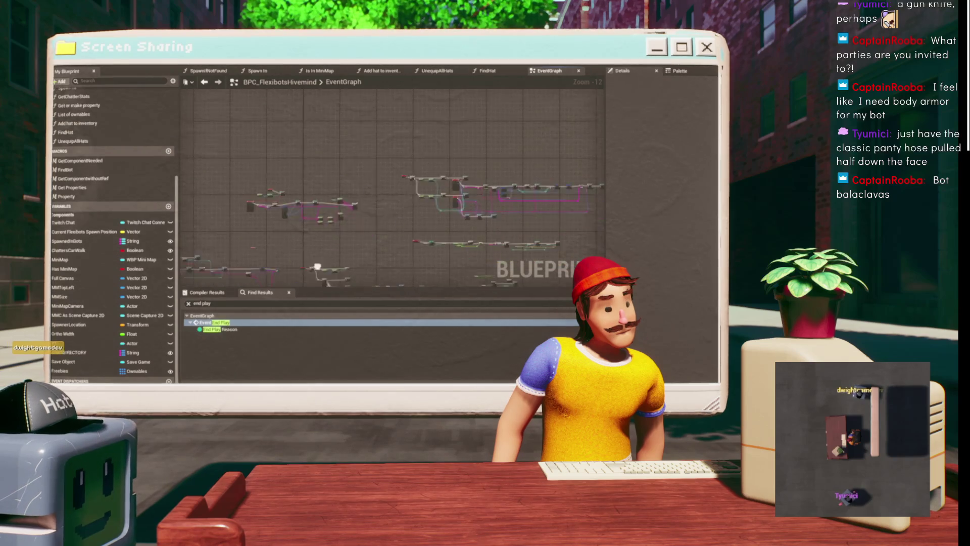
scroll(317, 267, up, 10)
mouse_move(261, 164)
mouse_down()
mouse_move(261, 118)
mouse_move(253, 169)
mouse_move(265, 111)
mouse_move(244, 112)
mouse_move(248, 169)
mouse_up()
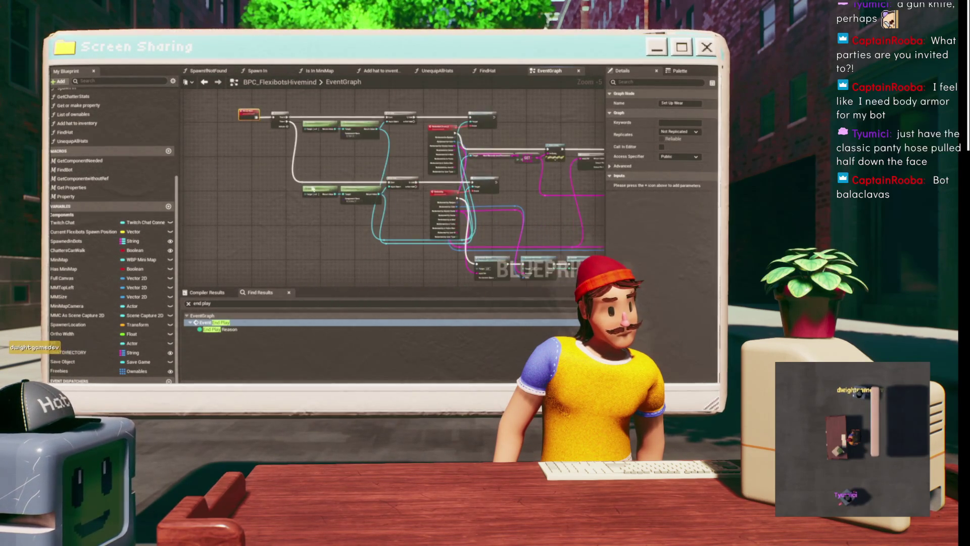
scroll(455, 131, up, 3)
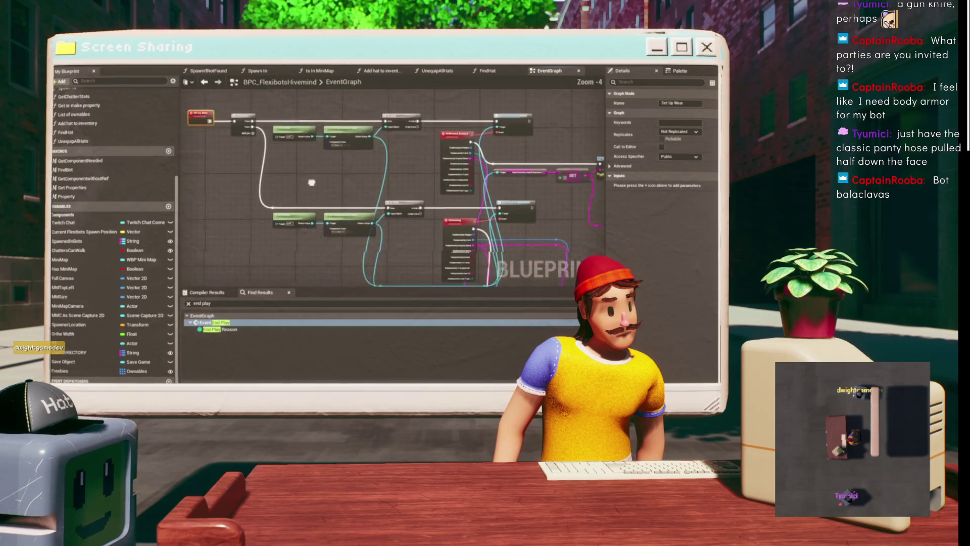
click(402, 102)
mouse_move(479, 96)
mouse_down()
mouse_move(377, 147)
mouse_move(451, 93)
mouse_up()
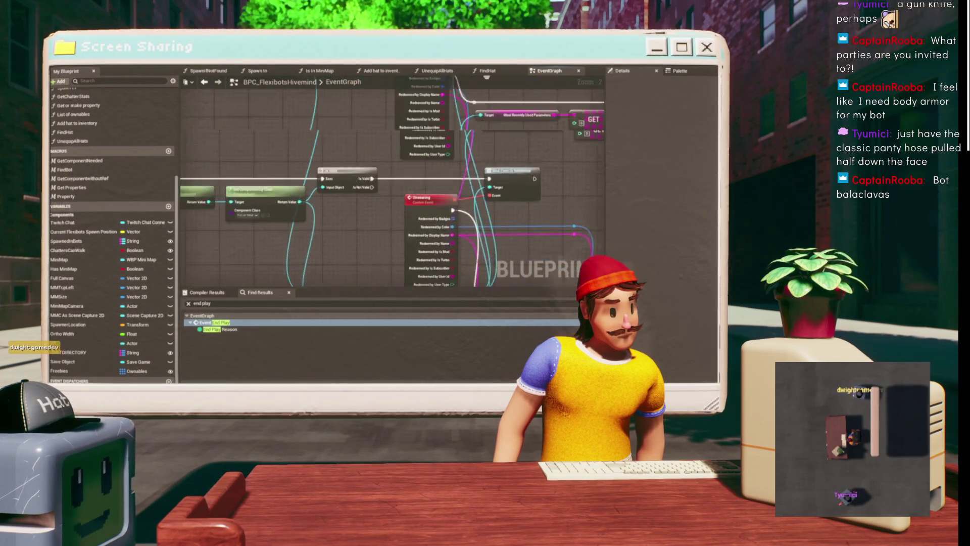
scroll(347, 159, down, 2)
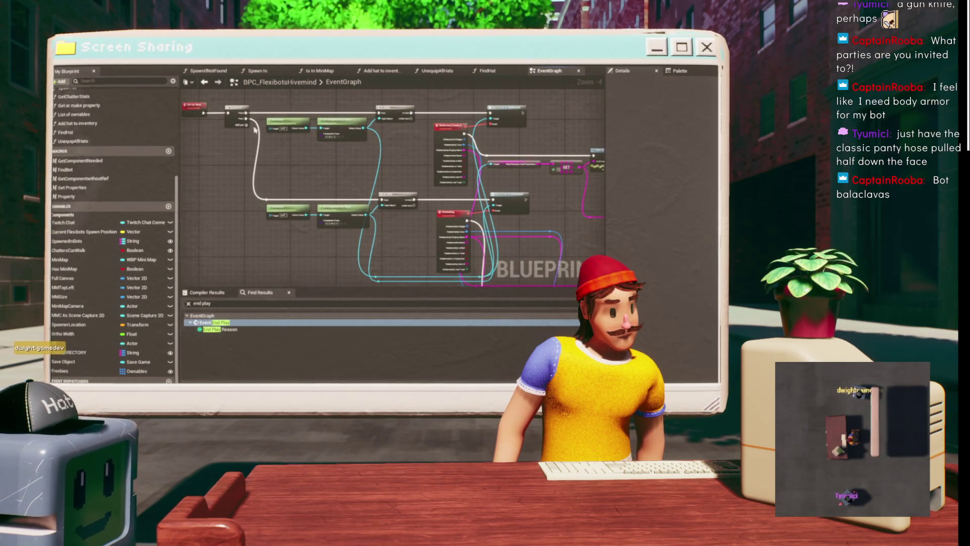
drag(260, 194, 374, 233)
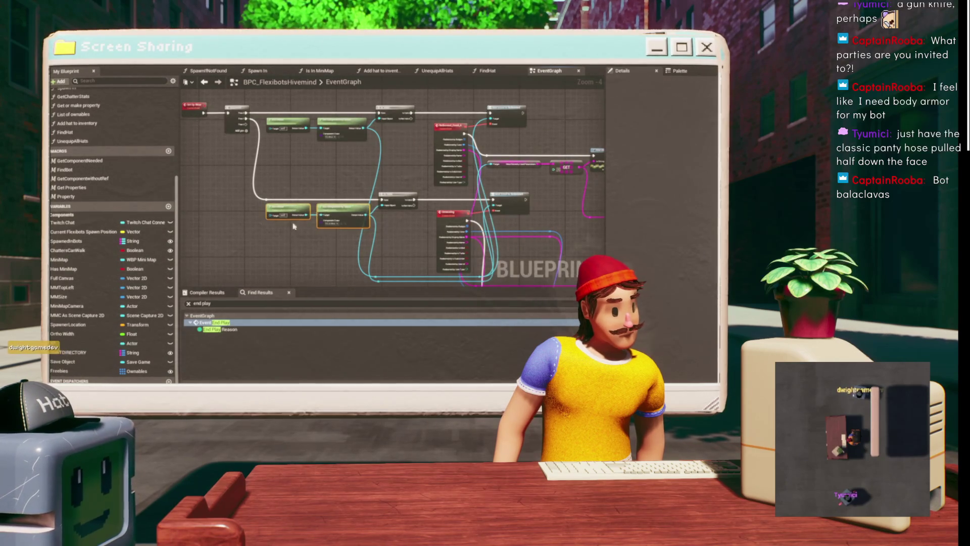
scroll(292, 212, up, 1)
key(ctrl+c)
key(ctrl+v)
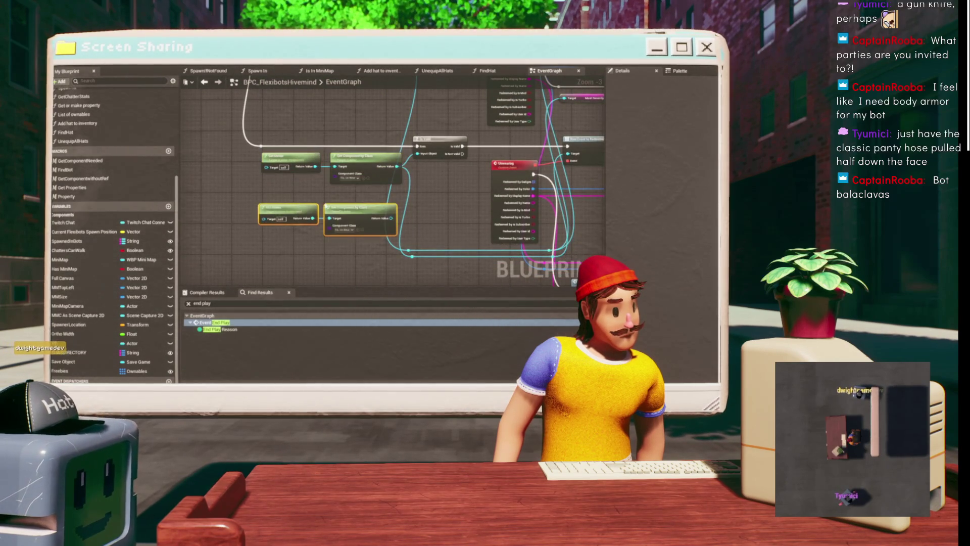
Set the copied Get Component by Class node's Component Class to TCL_Equip.
click(345, 228)
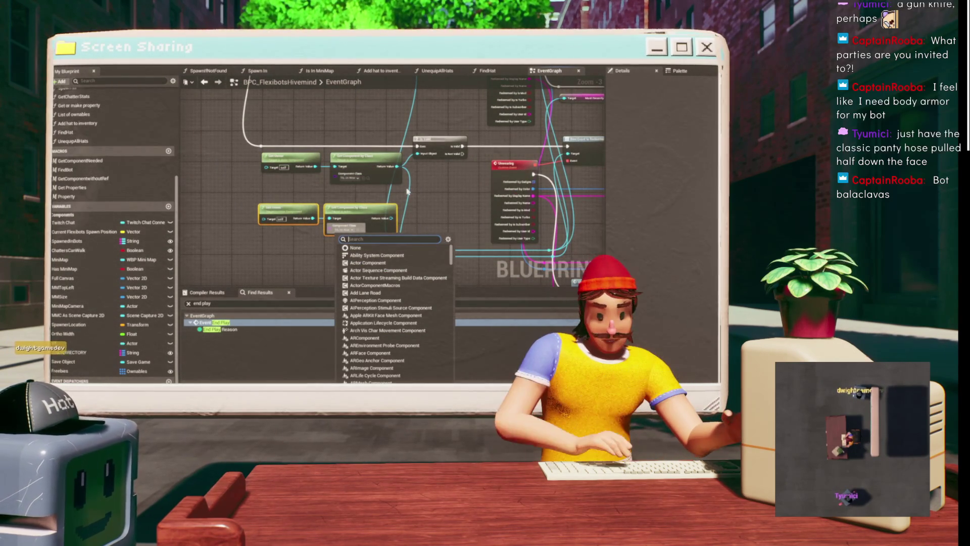
text(w)
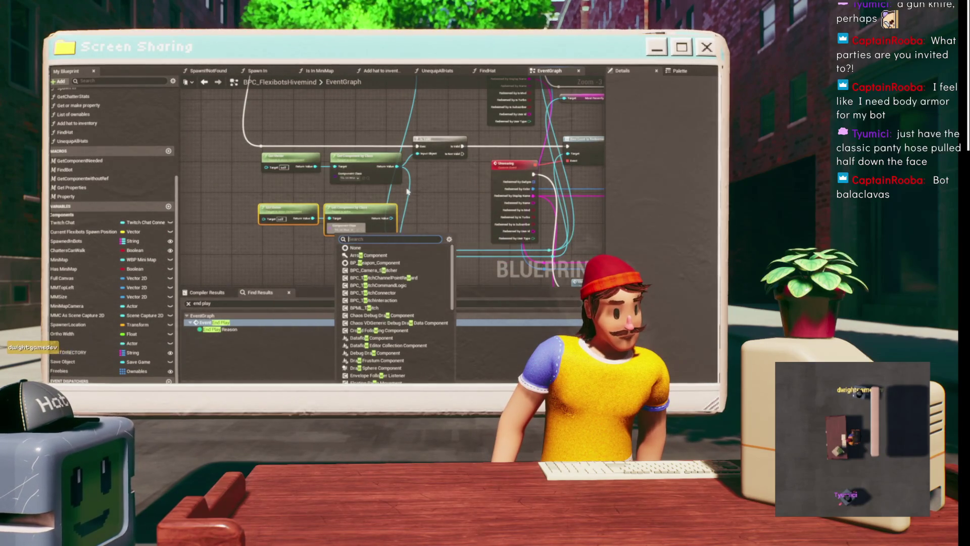
key(BackSpace)
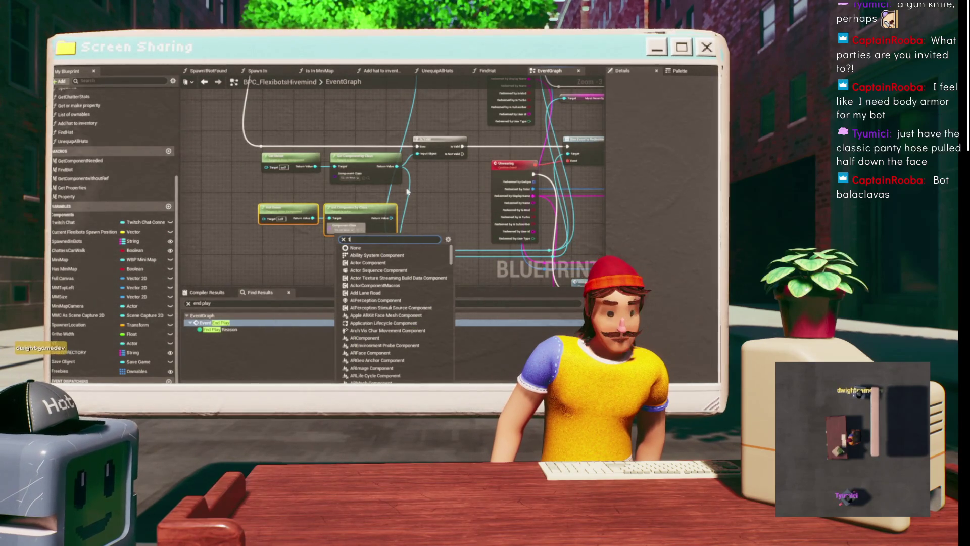
text(cocl)
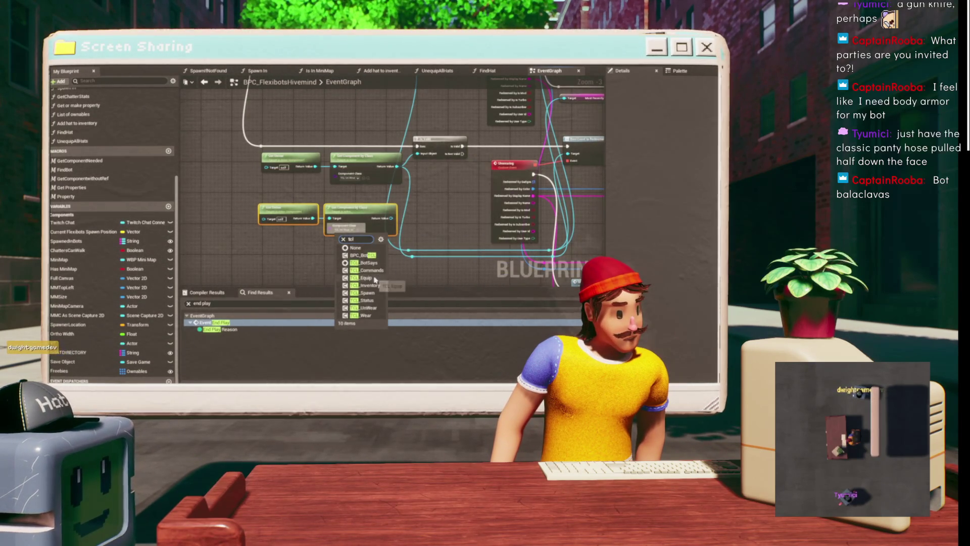
click(374, 279)
Wire the TCL_Equip lookup's Return Value into the IsValid node, then pull an action menu from it.
drag(310, 189, 313, 164)
click(446, 181)
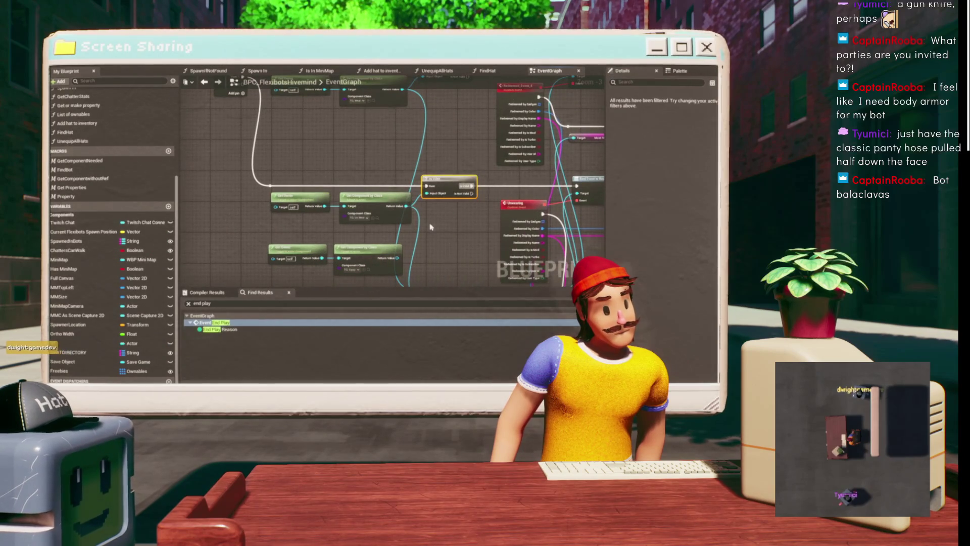
drag(399, 259, 431, 238)
mouse_move(241, 82)
mouse_down()
mouse_move(232, 118)
mouse_move(417, 271)
mouse_move(430, 268)
mouse_move(421, 266)
mouse_up()
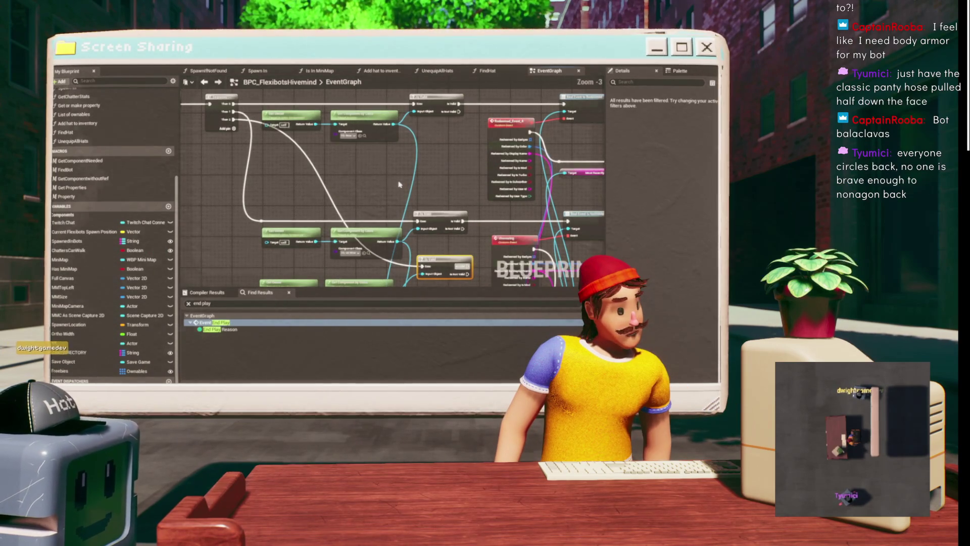
mouse_move(396, 184)
mouse_down()
mouse_move(396, 169)
mouse_move(367, 168)
mouse_up()
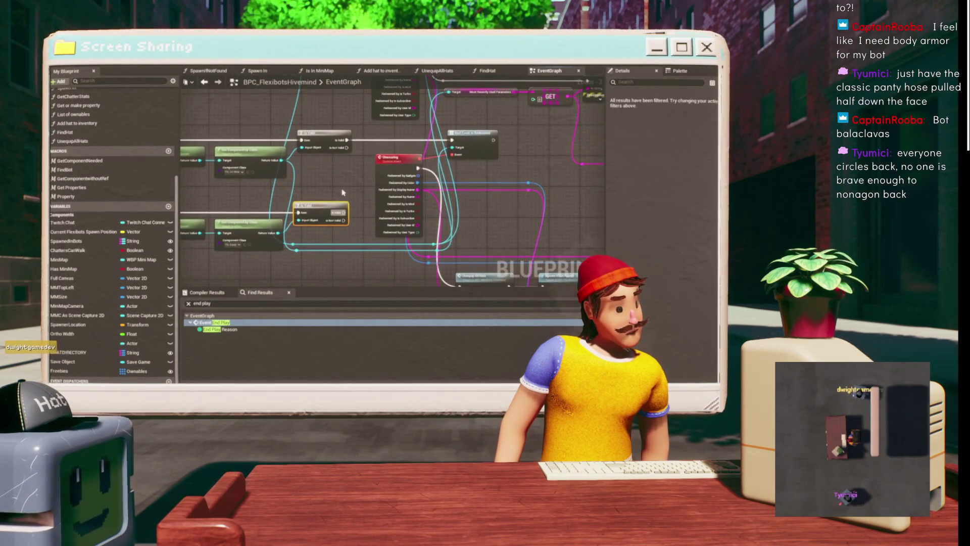
mouse_move(278, 233)
mouse_down()
mouse_move(394, 240)
mouse_move(362, 206)
mouse_up()
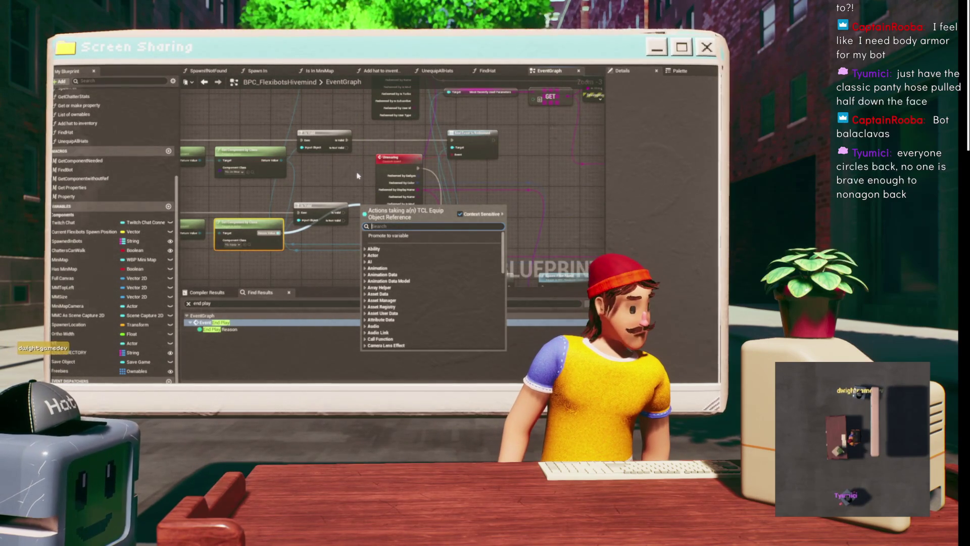
Assign the TCL_Equip Redeemed event, creating the bound Redeemed_Event_5 custom event.
text(assi)
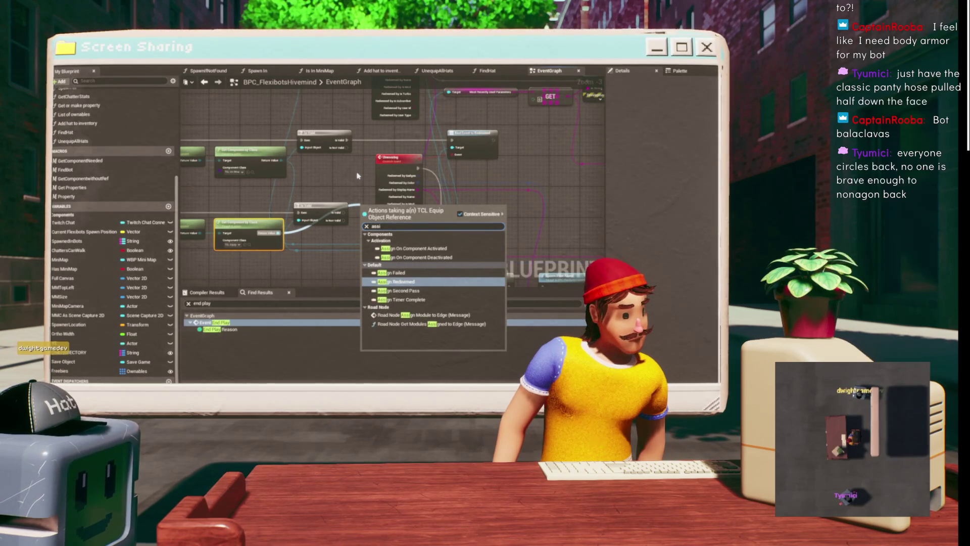
key(Return)
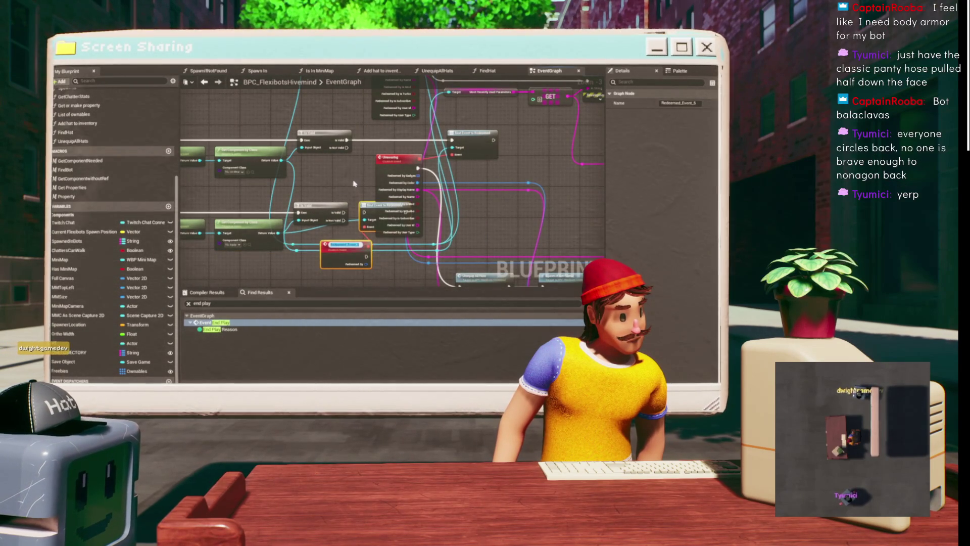
click(364, 212)
Add a Break Twitch Message Author node fed by Redeemed_Event_5's author output.
mouse_move(364, 212)
mouse_down()
mouse_move(348, 211)
mouse_move(344, 222)
mouse_up()
drag(361, 255, 380, 279)
text(breal)
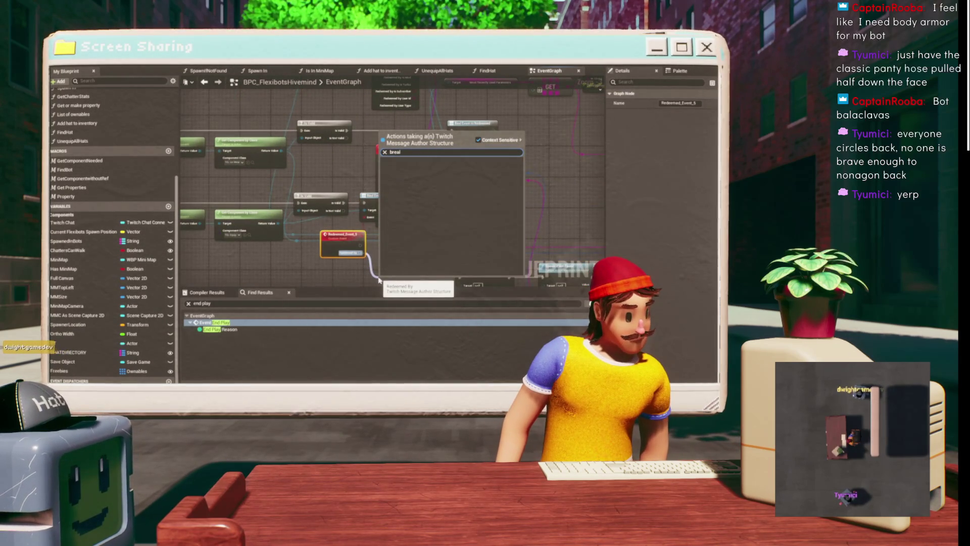
key(Return)
scroll(380, 280, down, 3)
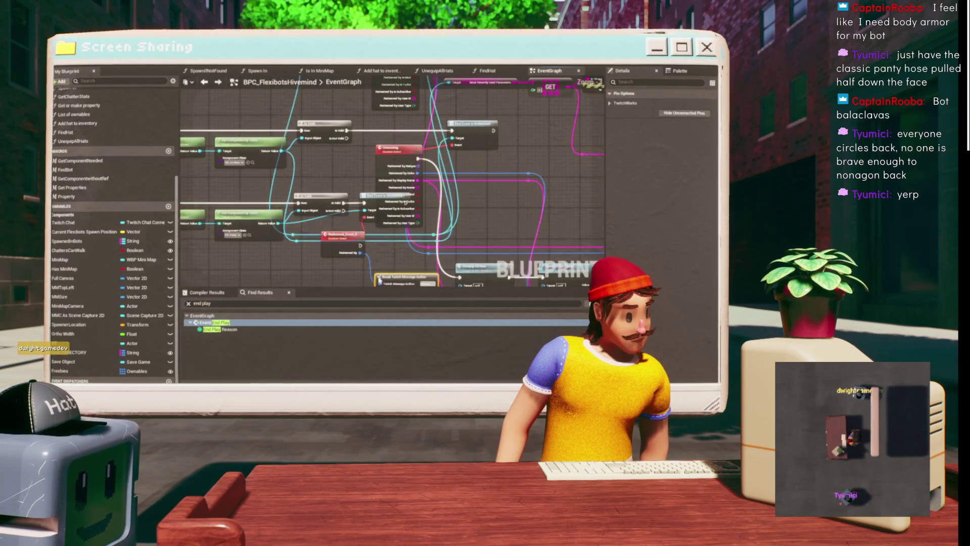
scroll(392, 212, up, 3)
scroll(302, 251, down, 3)
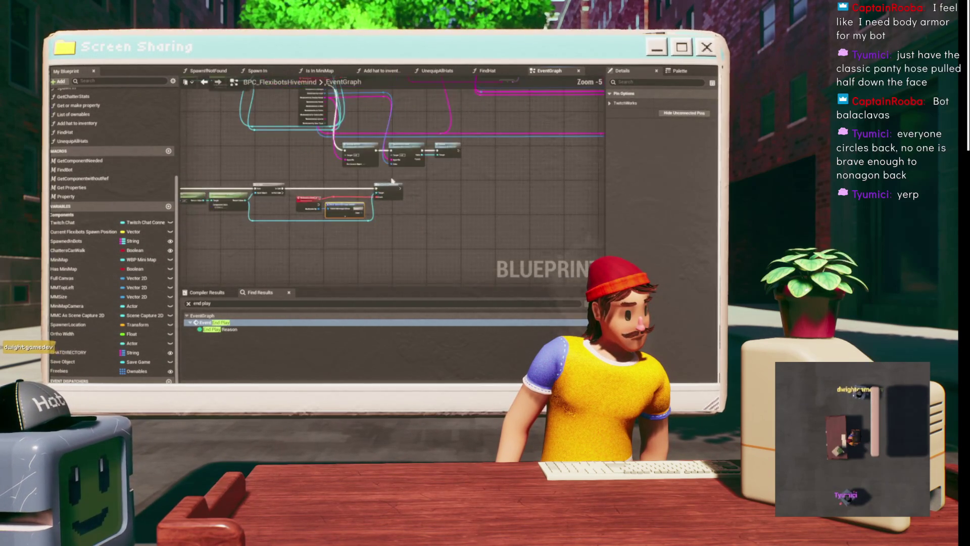
scroll(345, 168, up, 3)
scroll(346, 169, down, 3)
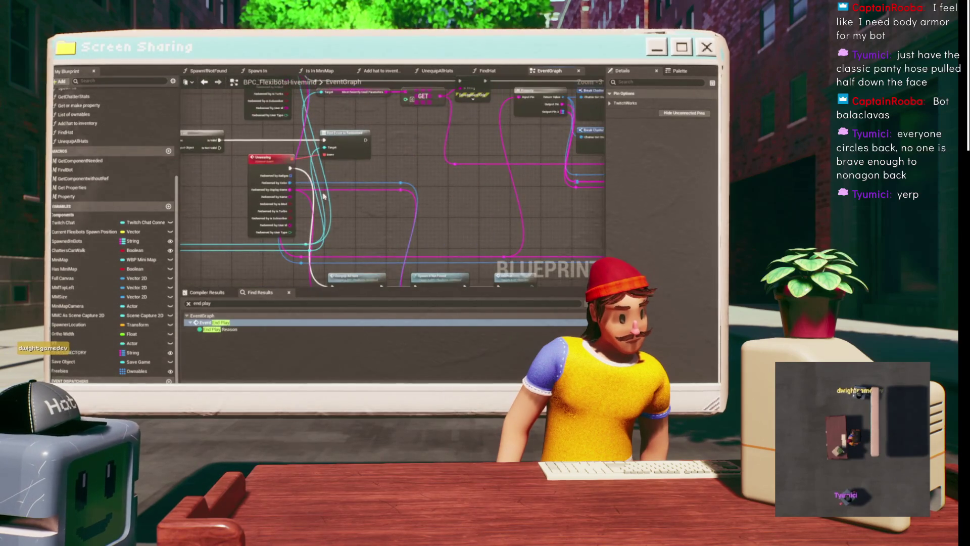
Expand the Break Twitch Message Author node to show all pins and move it left.
scroll(377, 208, up, 3)
scroll(377, 207, down, 3)
scroll(346, 215, up, 3)
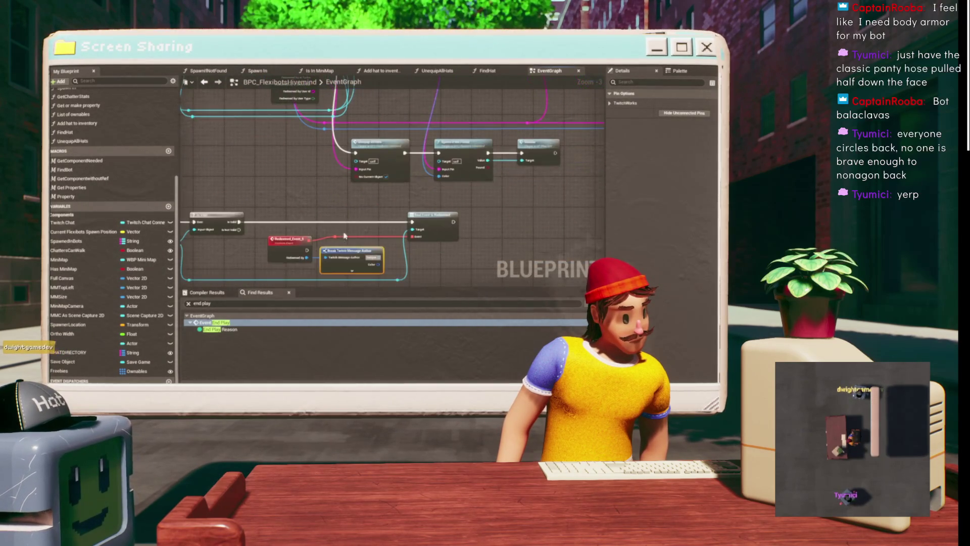
scroll(345, 245, down, 3)
scroll(336, 108, up, 3)
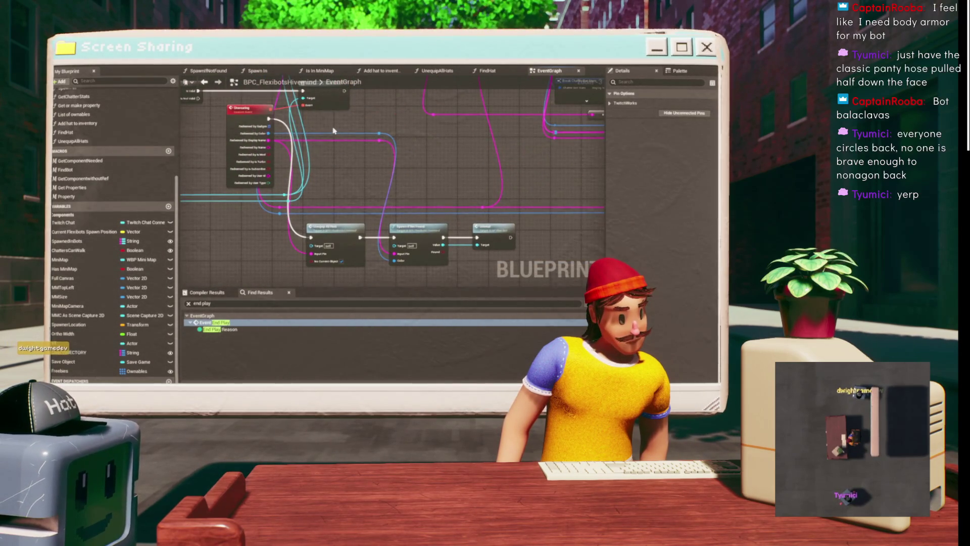
scroll(333, 131, down, 3)
scroll(364, 157, up, 3)
click(356, 151)
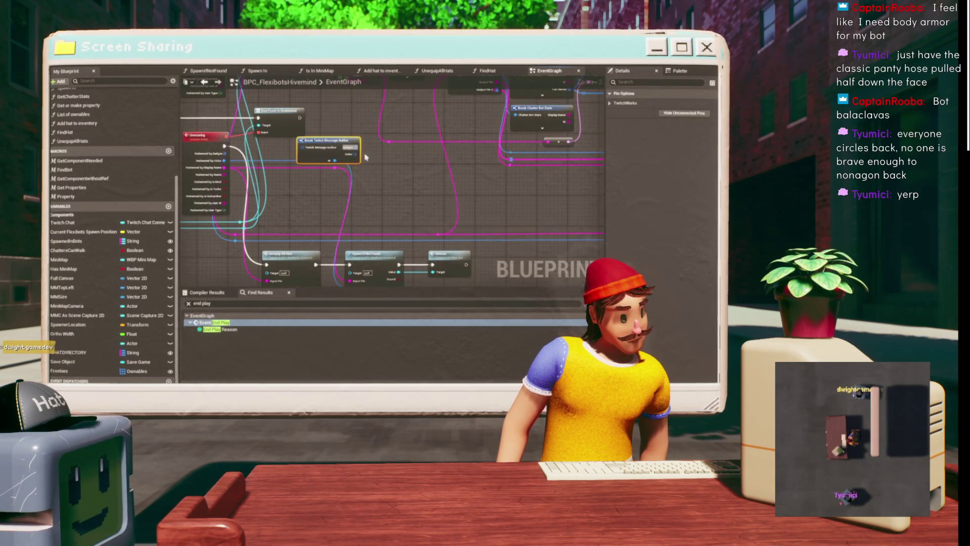
scroll(366, 157, up, 2)
click(320, 161)
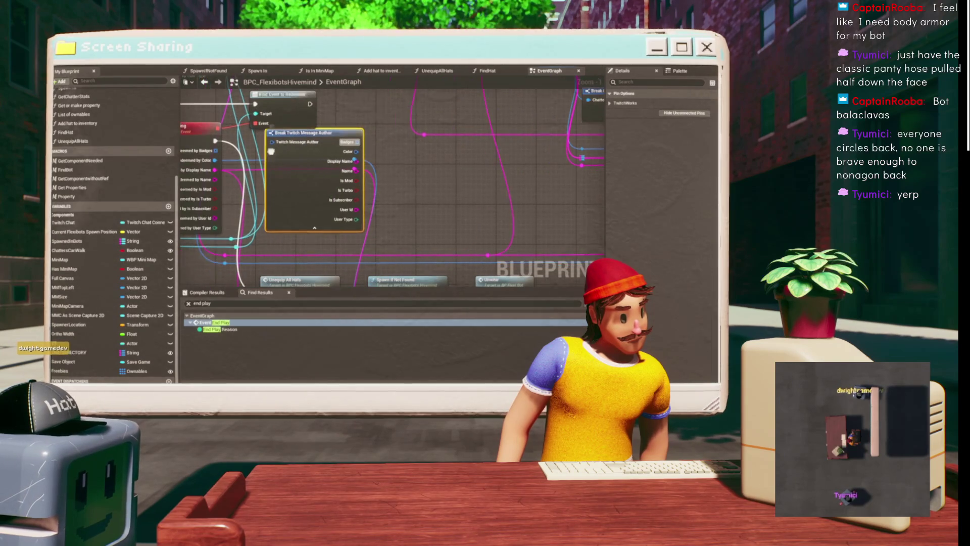
drag(216, 160, 347, 155)
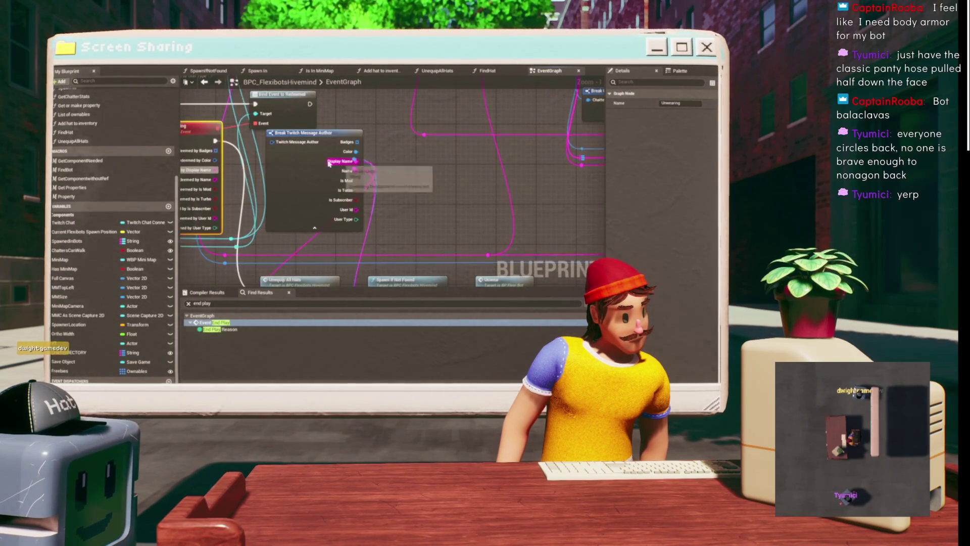
drag(341, 177, 305, 181)
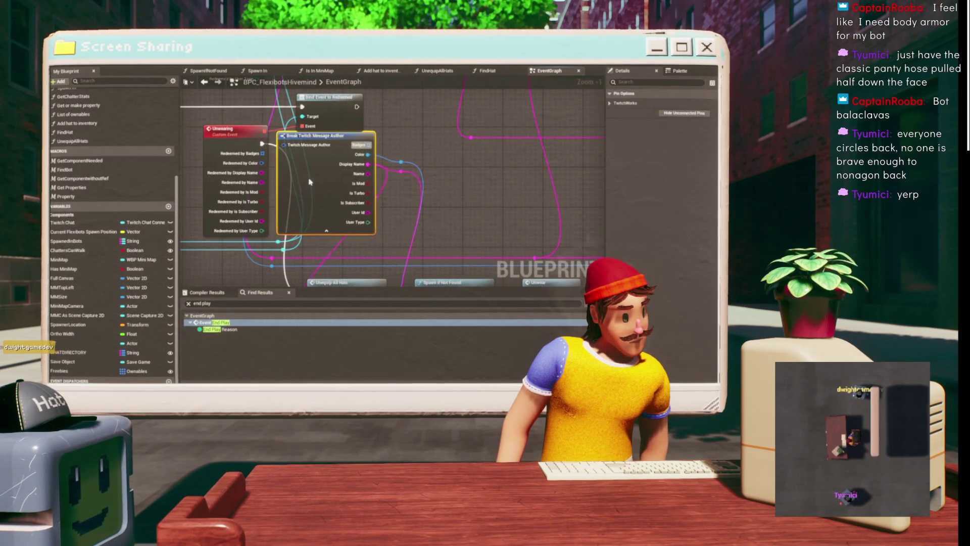
Recombine the Unwearing event's split pins into Redeemed By and wire it into Twitch Message Author.
right_click(245, 154)
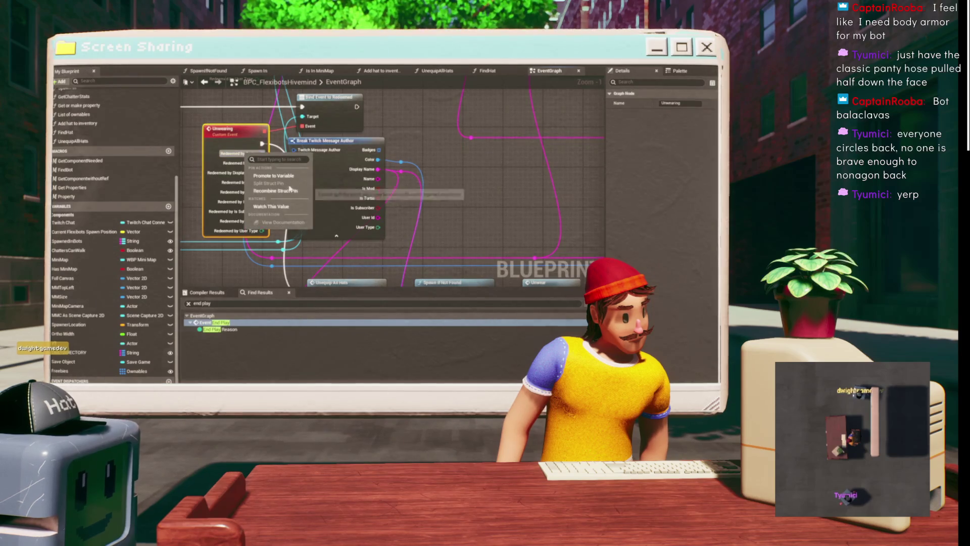
click(283, 191)
drag(244, 149, 304, 153)
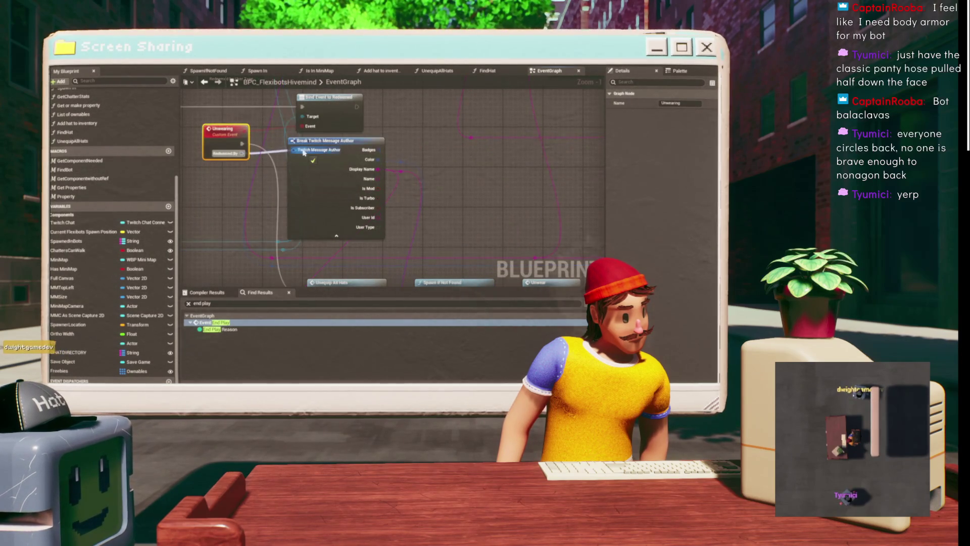
click(321, 174)
Bring Redeemed_Event_4 and its Print String nodes into view near the Redeemed by Color pin.
scroll(300, 193, down, 3)
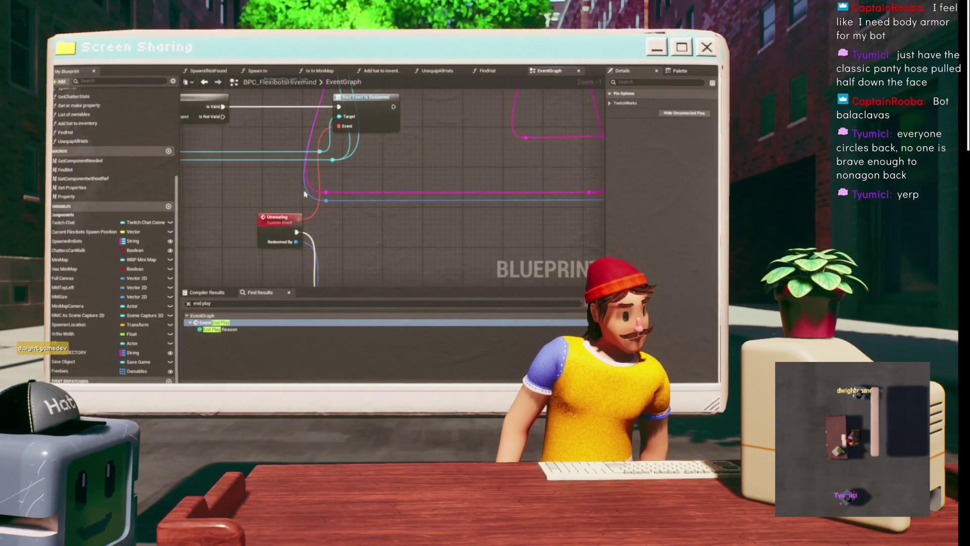
scroll(342, 153, up, 3)
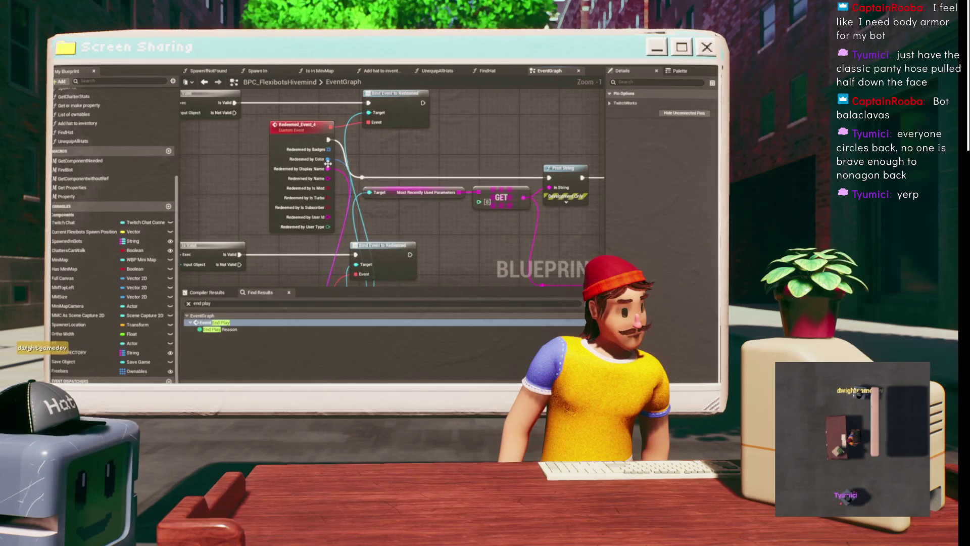
scroll(354, 162, down, 1)
scroll(367, 172, up, 1)
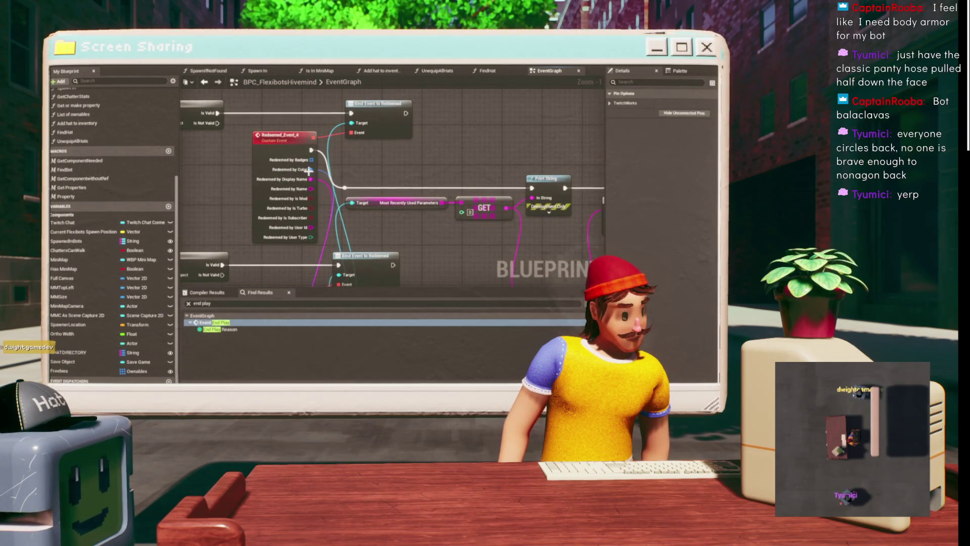
right_click(367, 157)
key(Escape)
scroll(273, 221, down, 1)
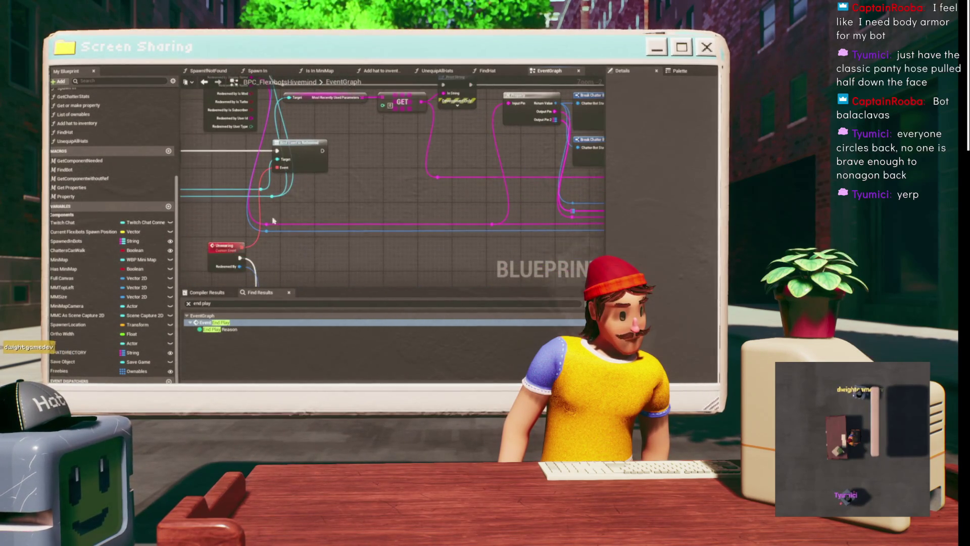
drag(349, 187, 361, 124)
drag(379, 189, 308, 121)
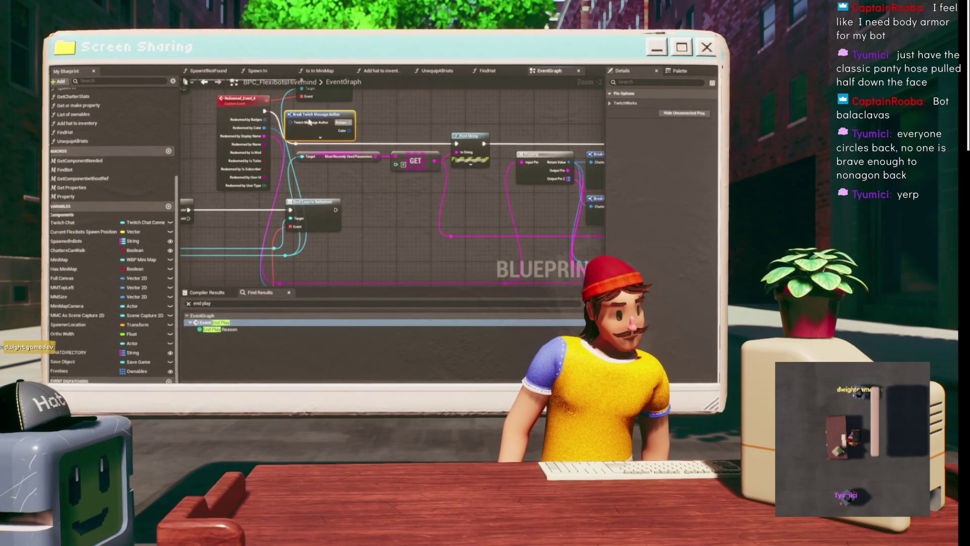
scroll(307, 122, up, 2)
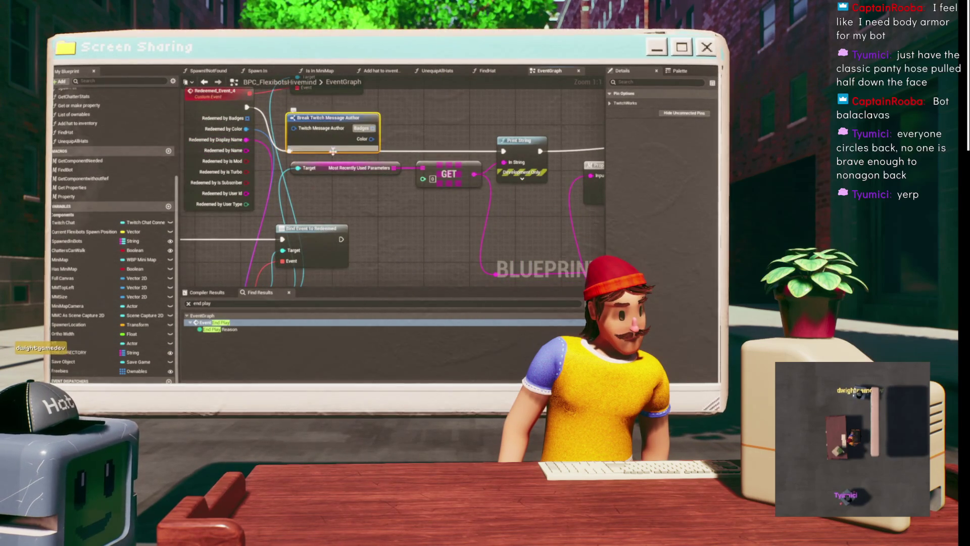
mouse_move(246, 129)
mouse_down()
mouse_move(314, 192)
mouse_move(351, 145)
mouse_up()
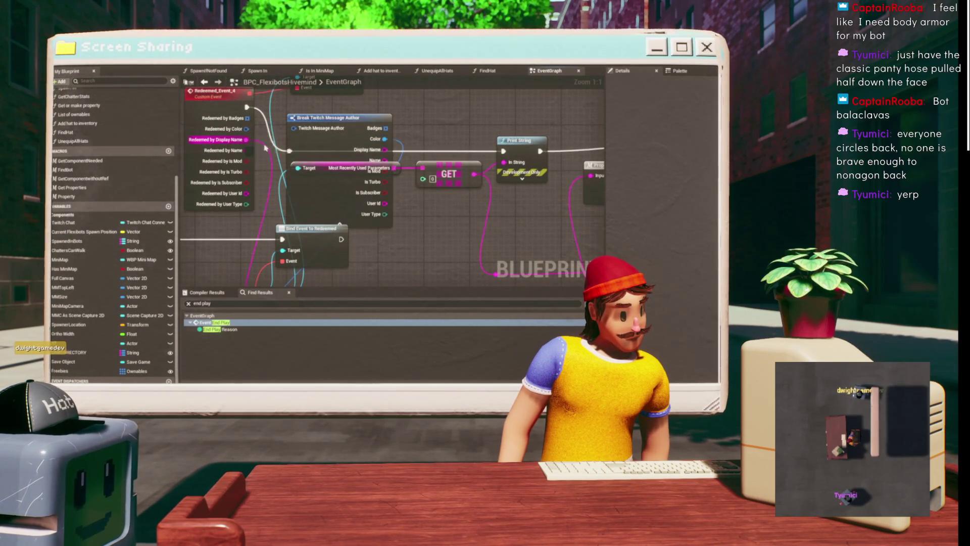
Use Recombine Struct Pin on Redeemed_Event_4's split Redeemed-by pins, merging them into one.
right_click(226, 131)
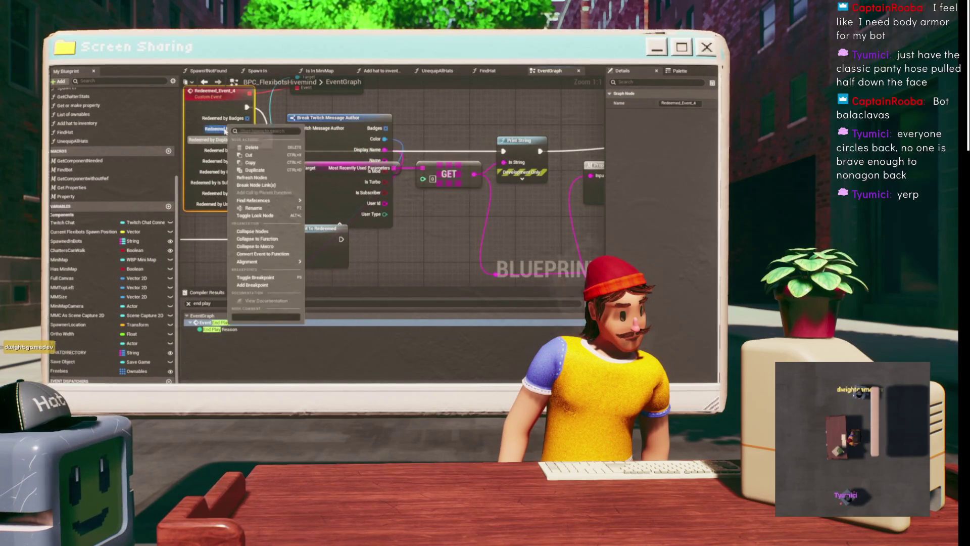
right_click(226, 131)
click(260, 167)
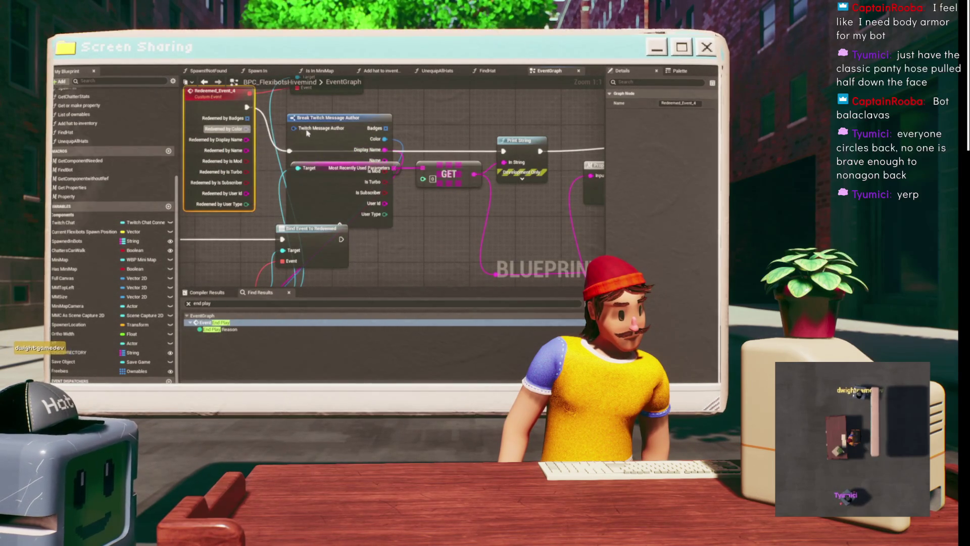
click(326, 118)
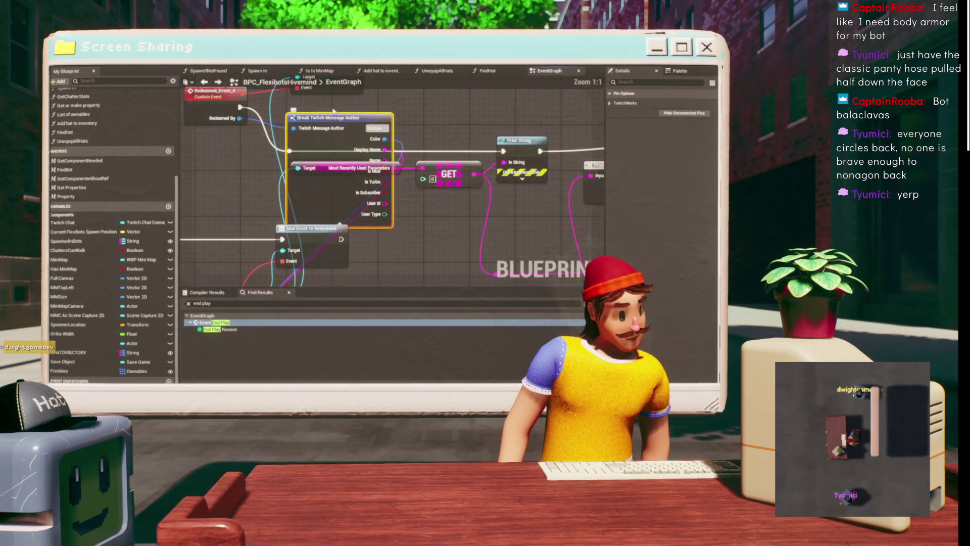
scroll(354, 159, down, 7)
scroll(354, 158, up, 3)
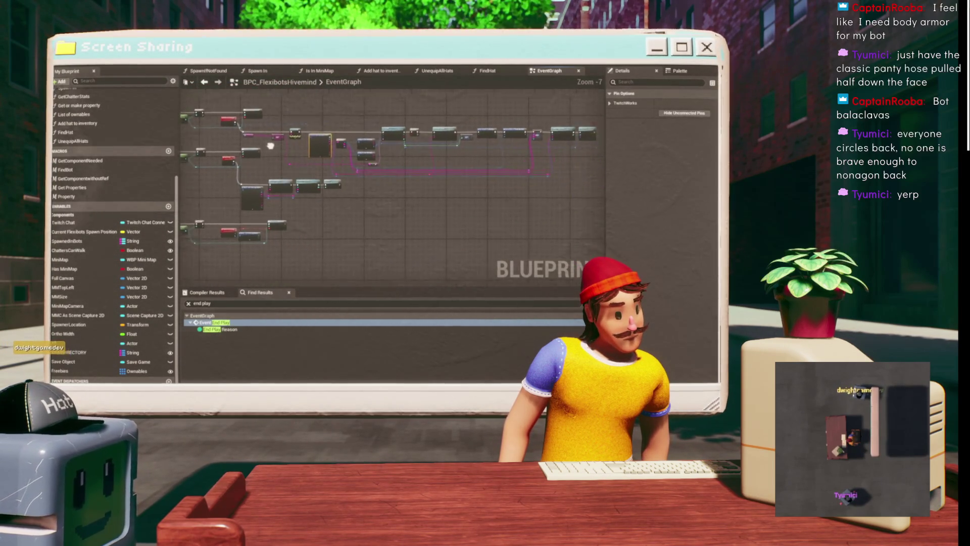
Move Break Twitch Message Author down-left and try placing Spawn If Not Found after Redeemed_Event_5.
mouse_move(331, 191)
mouse_down()
mouse_move(311, 213)
mouse_move(332, 228)
mouse_move(329, 171)
mouse_up()
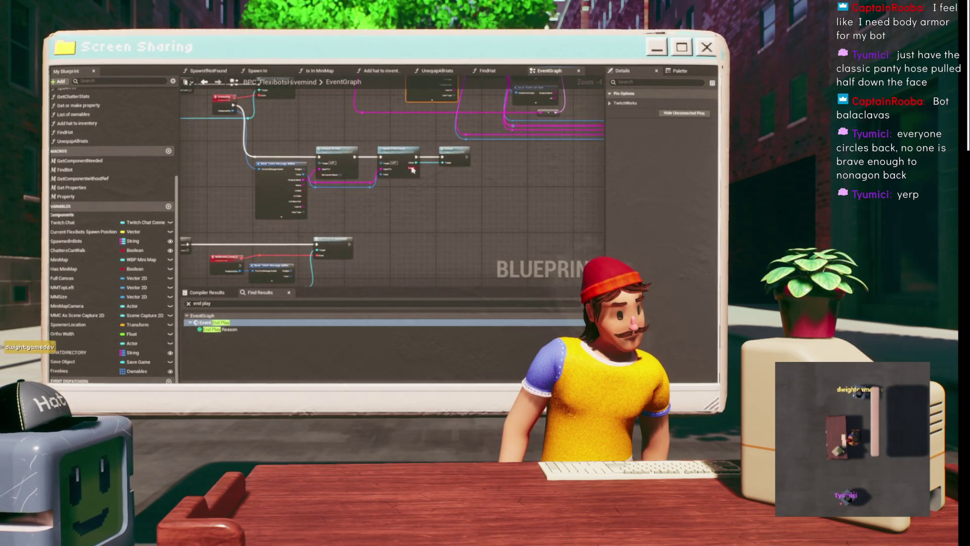
scroll(413, 168, up, 2)
click(392, 146)
drag(369, 232, 337, 205)
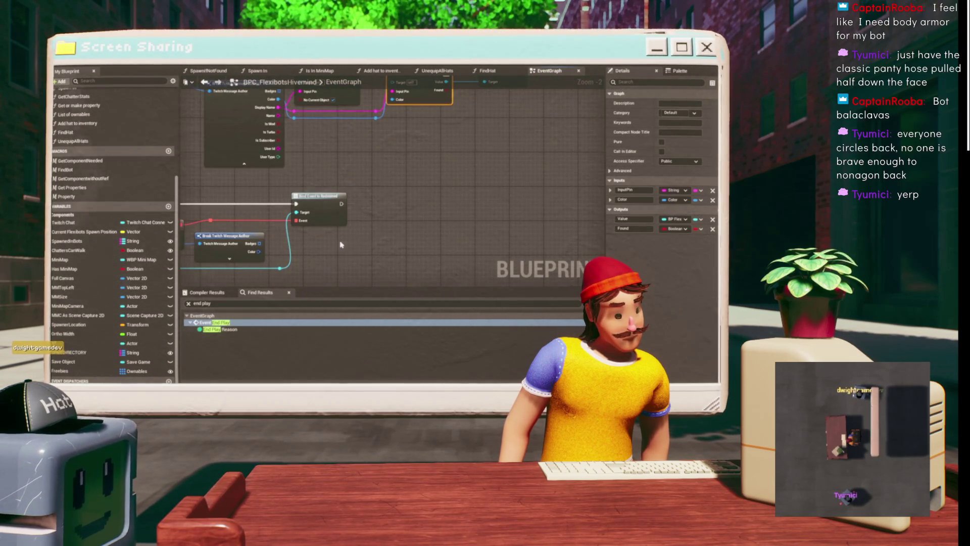
drag(340, 244, 343, 348)
scroll(298, 165, up, 2)
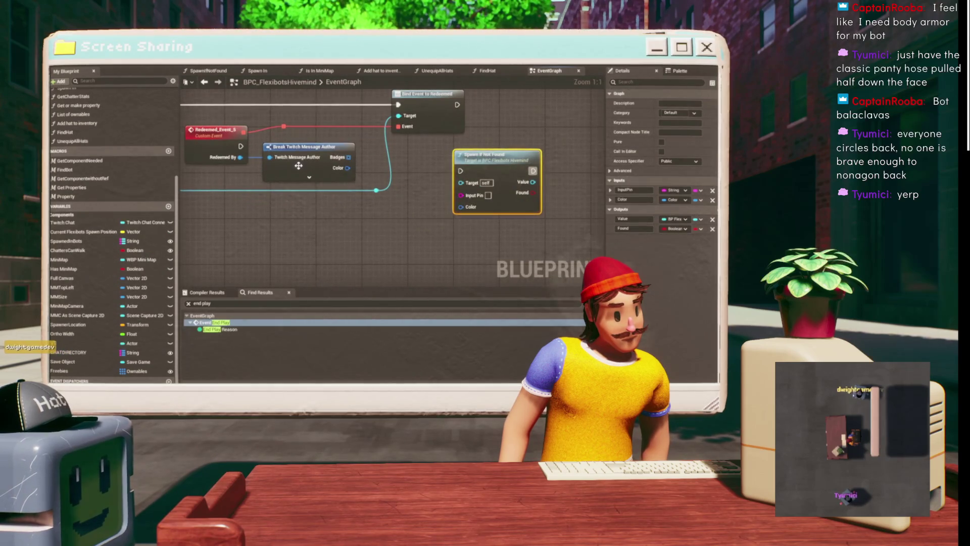
drag(299, 165, 284, 224)
drag(484, 163, 311, 148)
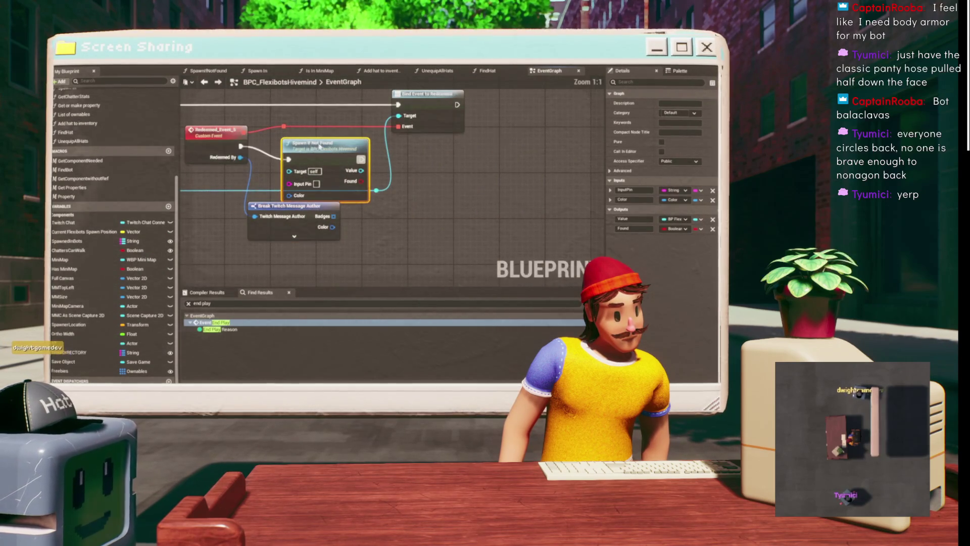
key(ctrl+z)
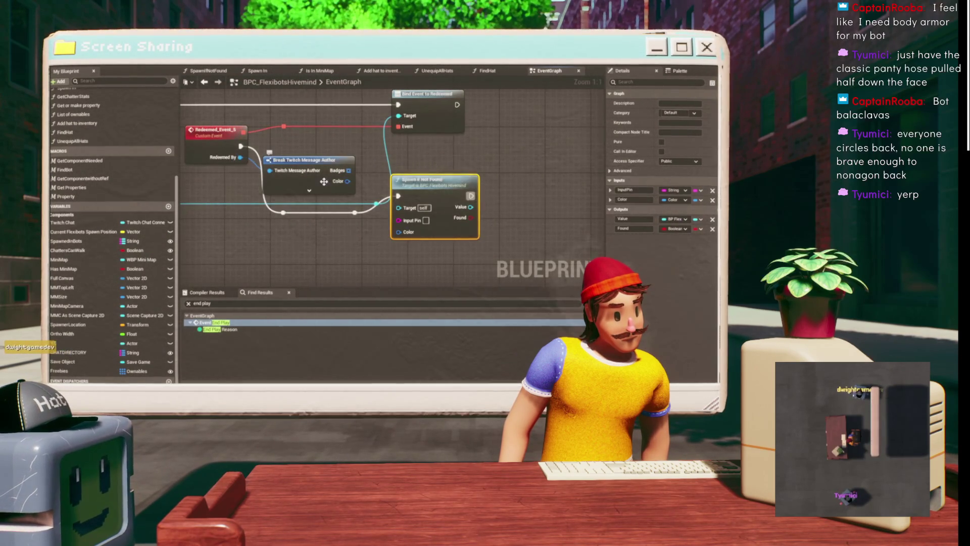
Expand Break Twitch Message Author, wire Display Name into Spawn If Not Found's Input Pin, and straighten.
drag(305, 192, 163, 167)
scroll(304, 191, down, 3)
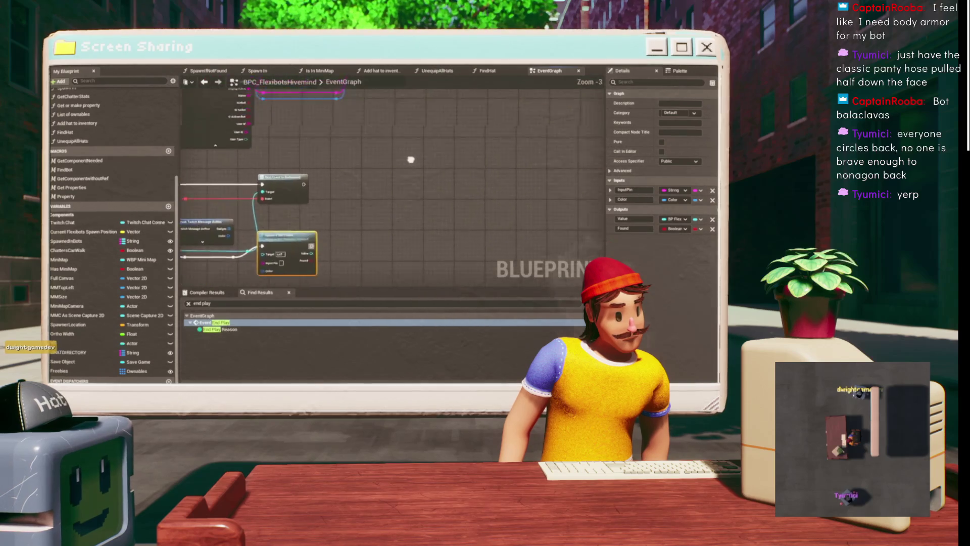
scroll(423, 170, up, 2)
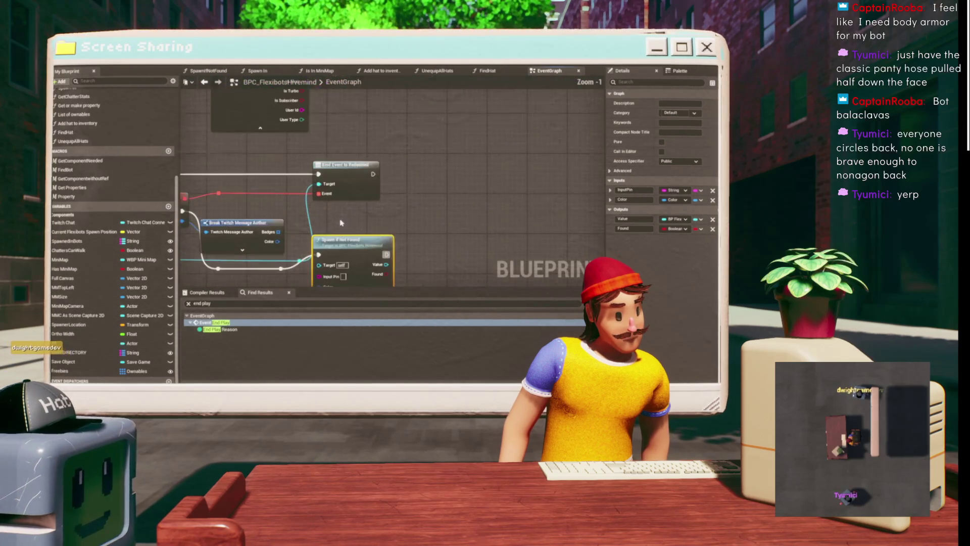
click(311, 193)
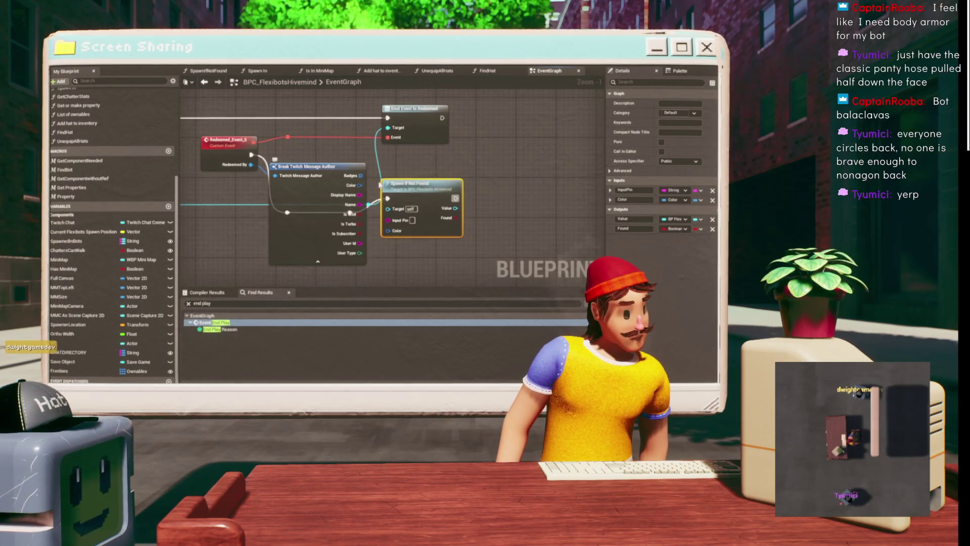
drag(362, 195, 402, 222)
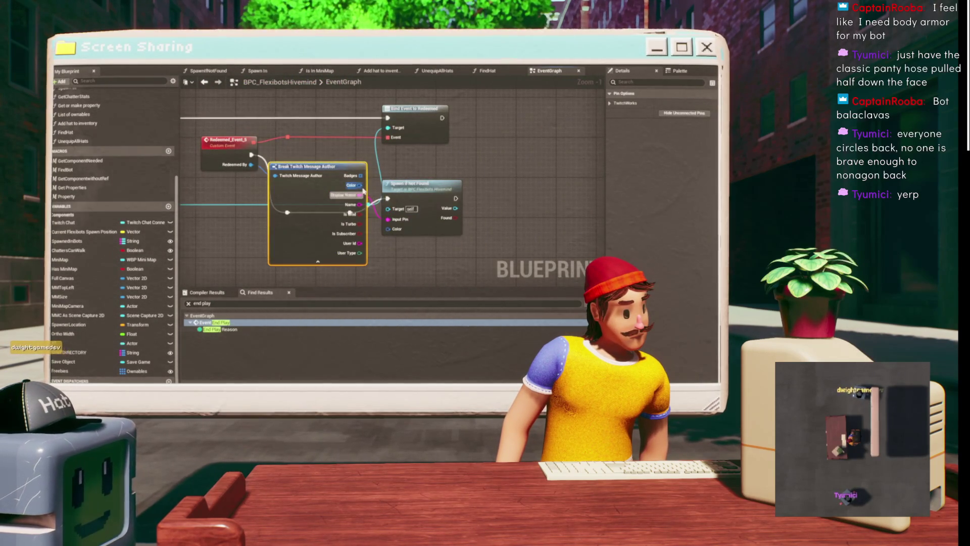
click(417, 180)
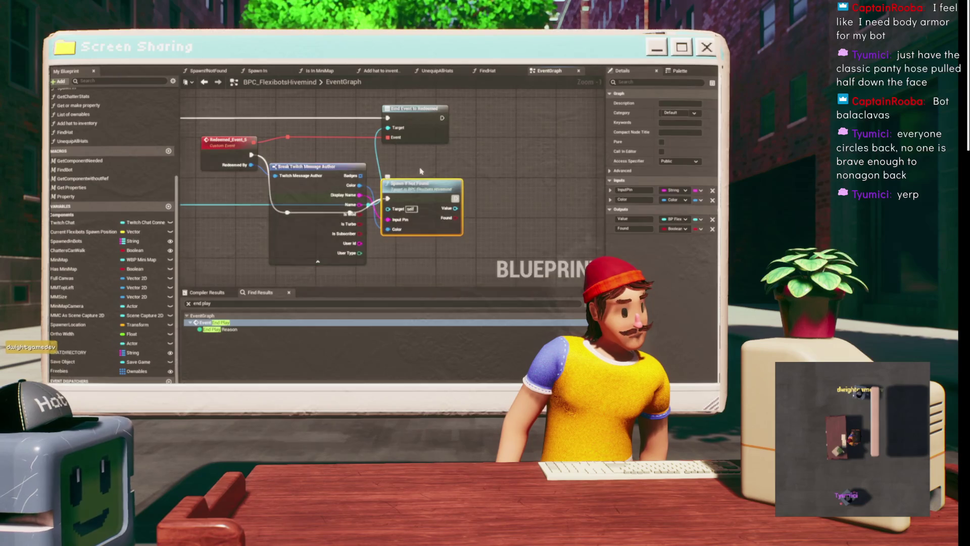
key(f)
drag(380, 152, 309, 119)
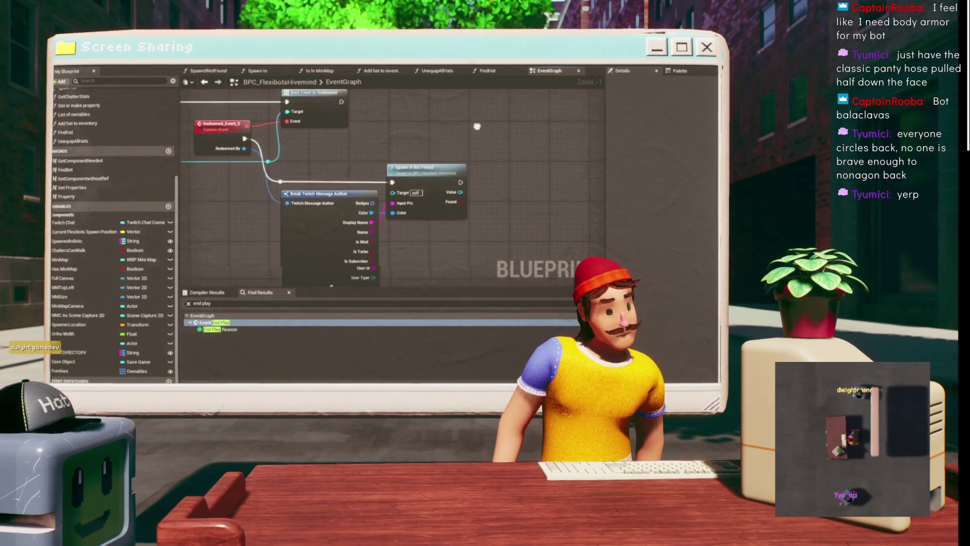
Add a reroute point on the Redeemed By wire and reposition Spawn If Not Found.
drag(384, 183, 408, 160)
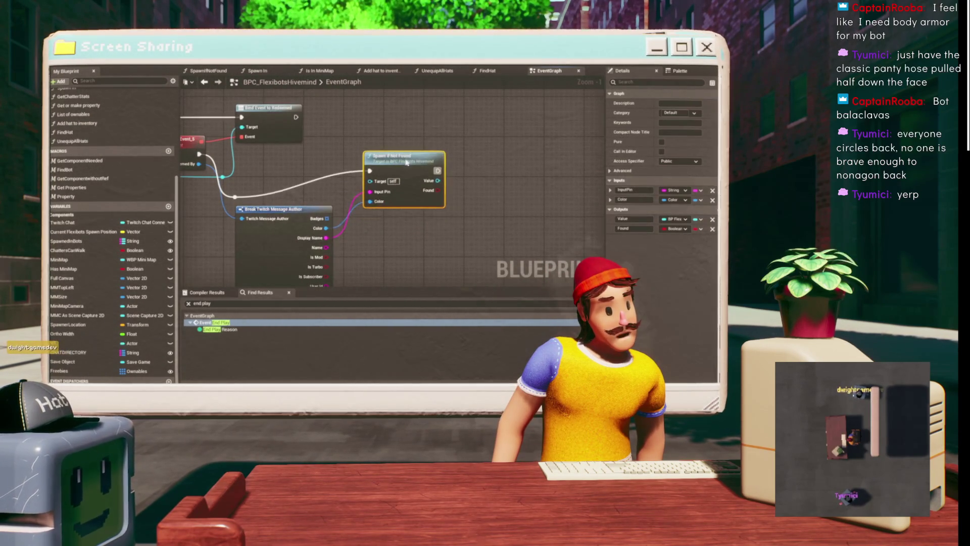
click(235, 196)
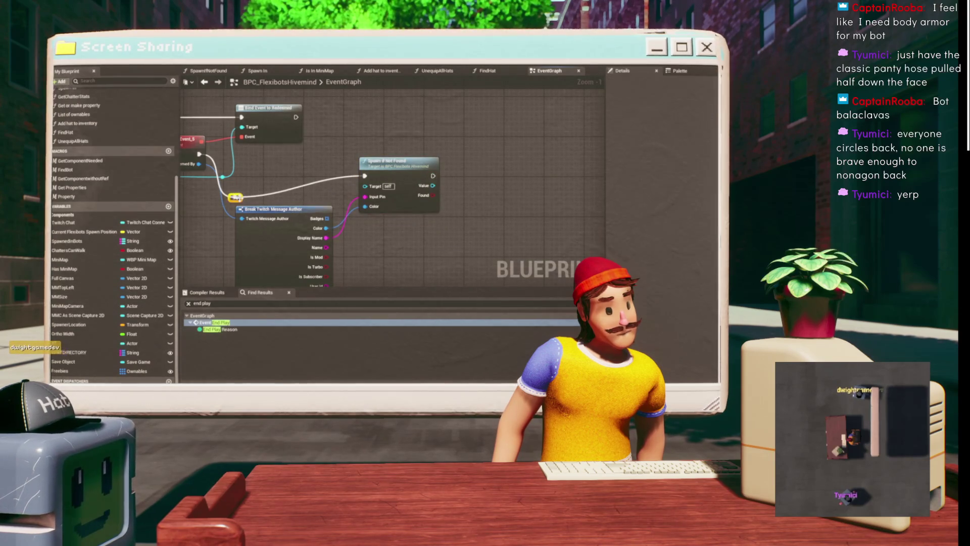
mouse_move(446, 160)
mouse_down()
mouse_move(360, 125)
mouse_move(390, 88)
mouse_move(353, 101)
mouse_move(306, 207)
mouse_up()
mouse_move(352, 140)
mouse_down()
mouse_move(342, 170)
mouse_move(436, 170)
mouse_move(371, 125)
mouse_move(317, 140)
mouse_move(442, 158)
mouse_up()
scroll(436, 170, down, 1)
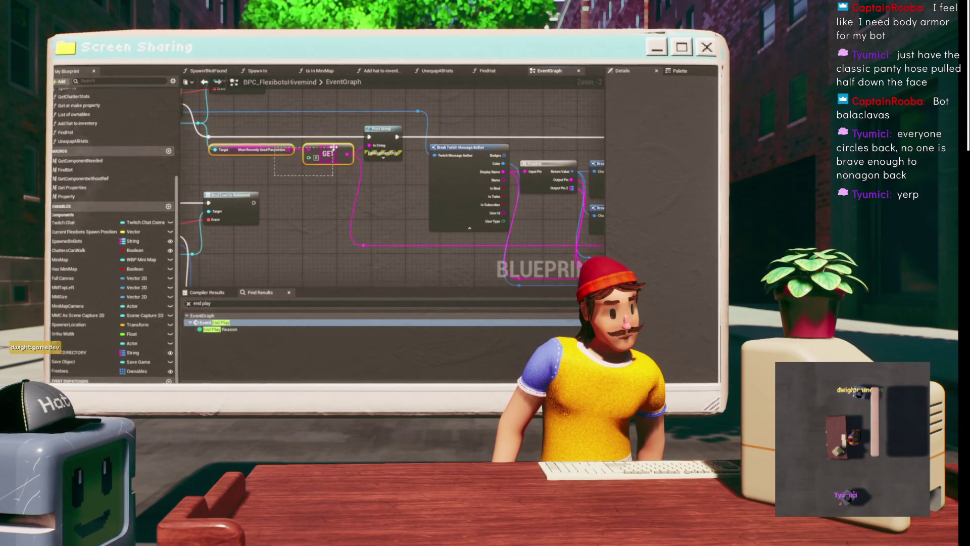
Place the Most Recently Used Parameters GET pair beside Spawn If Not Found.
drag(334, 150, 348, 198)
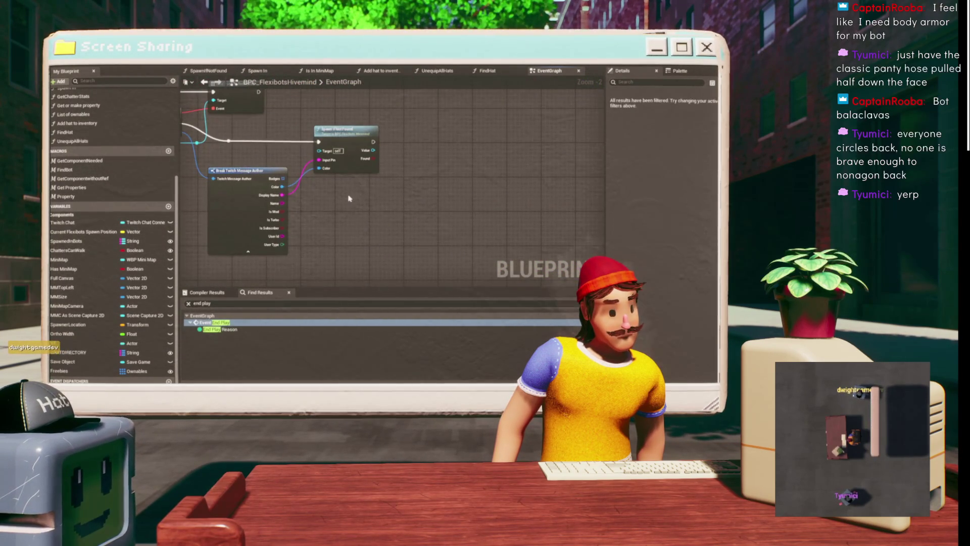
mouse_move(309, 135)
mouse_down()
mouse_move(344, 191)
mouse_move(289, 180)
mouse_up()
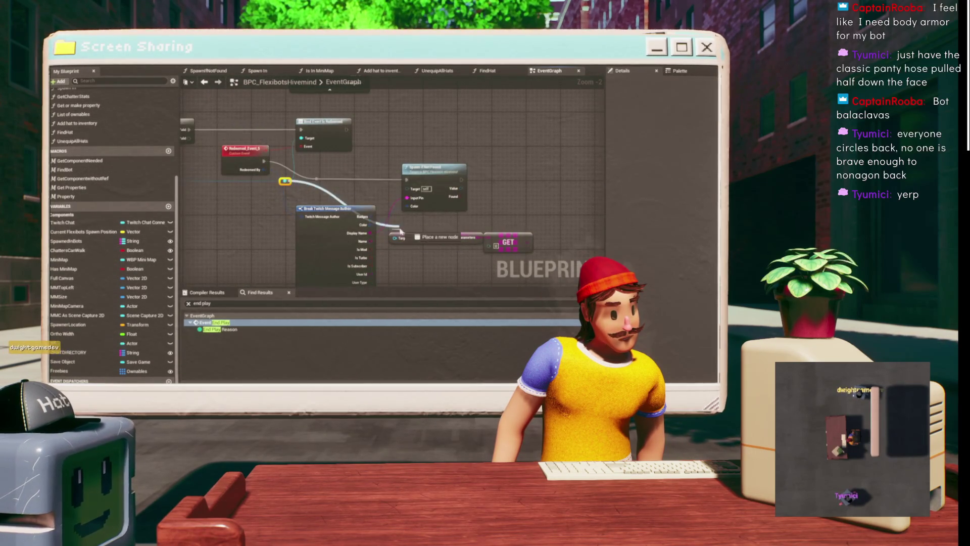
mouse_move(394, 143)
mouse_down()
mouse_move(404, 131)
mouse_move(415, 151)
mouse_move(404, 166)
mouse_move(409, 151)
mouse_move(480, 164)
mouse_up()
drag(282, 201, 332, 191)
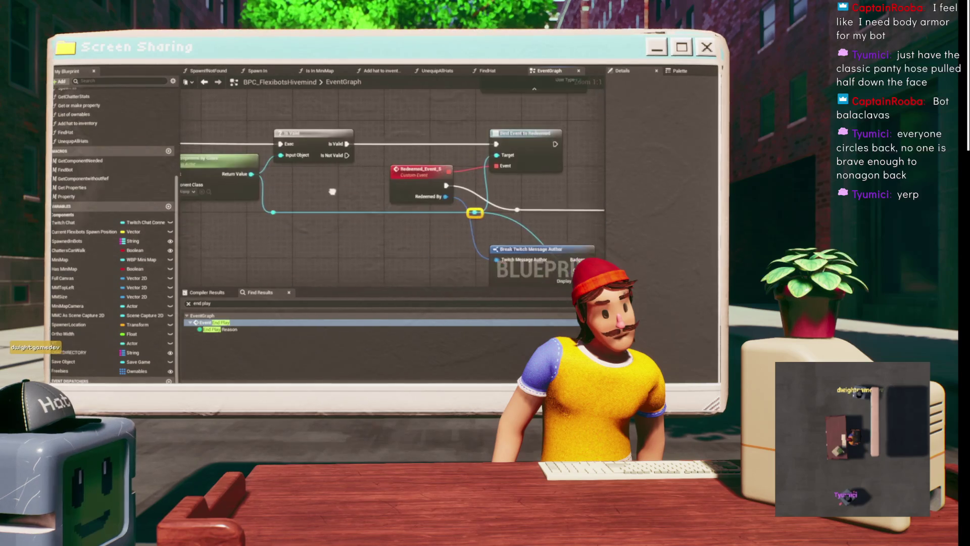
Promote the TCL_Equip reference to an Equip variable and run SET Equip between Is Valid and Bind Event.
scroll(422, 210, up, 2)
drag(419, 188, 489, 172)
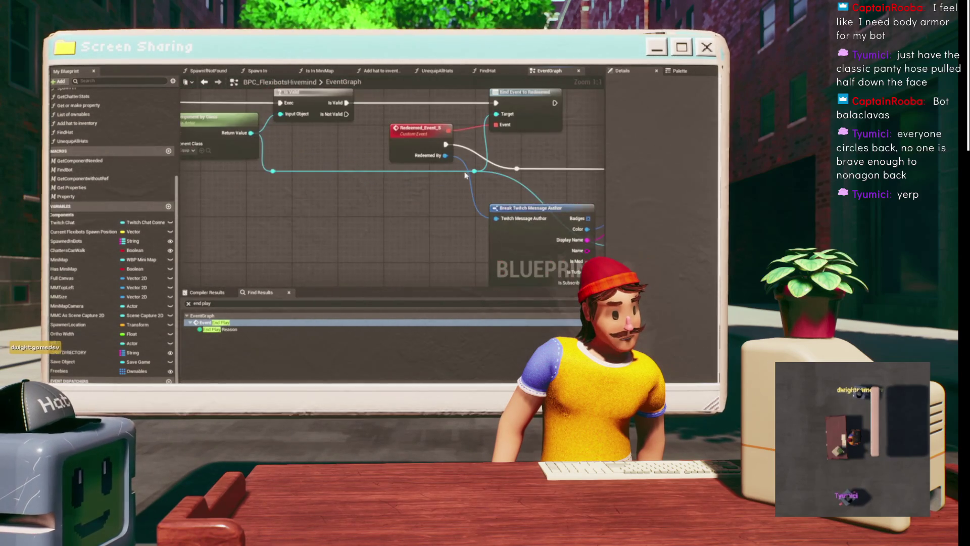
mouse_move(277, 163)
mouse_down()
mouse_move(402, 172)
mouse_move(273, 195)
mouse_up()
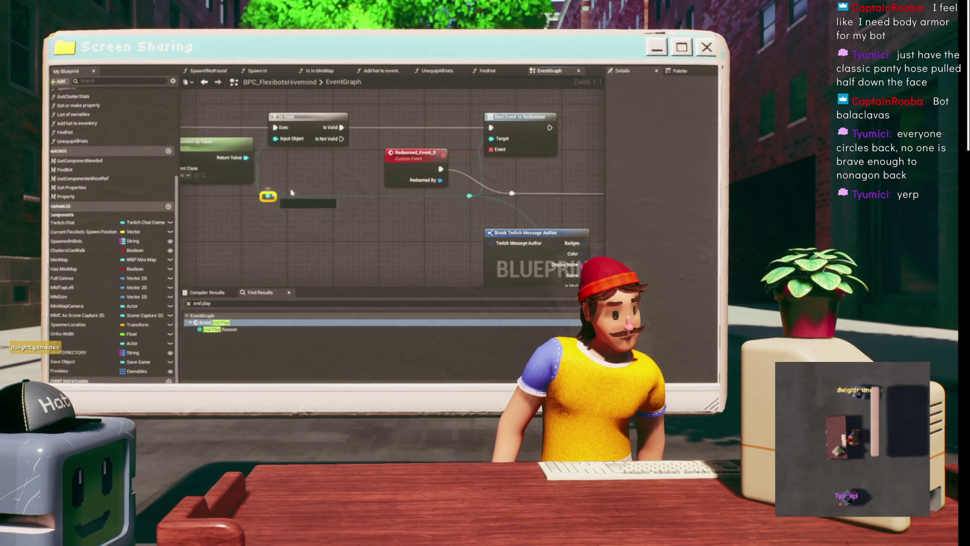
drag(380, 144, 381, 144)
click(407, 172)
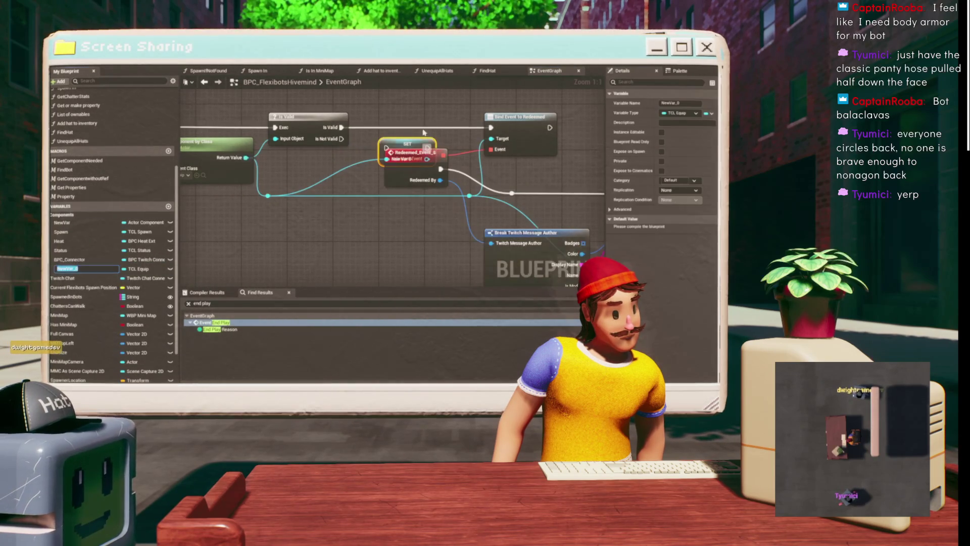
text(Equip)
key(Return)
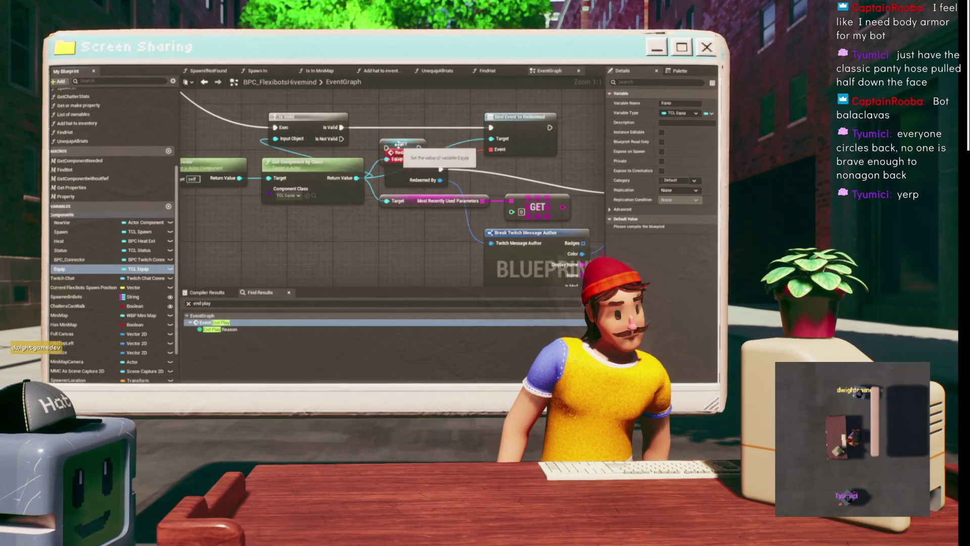
drag(386, 159, 397, 123)
mouse_move(483, 126)
mouse_down()
mouse_move(397, 114)
mouse_move(499, 125)
mouse_move(489, 128)
mouse_up()
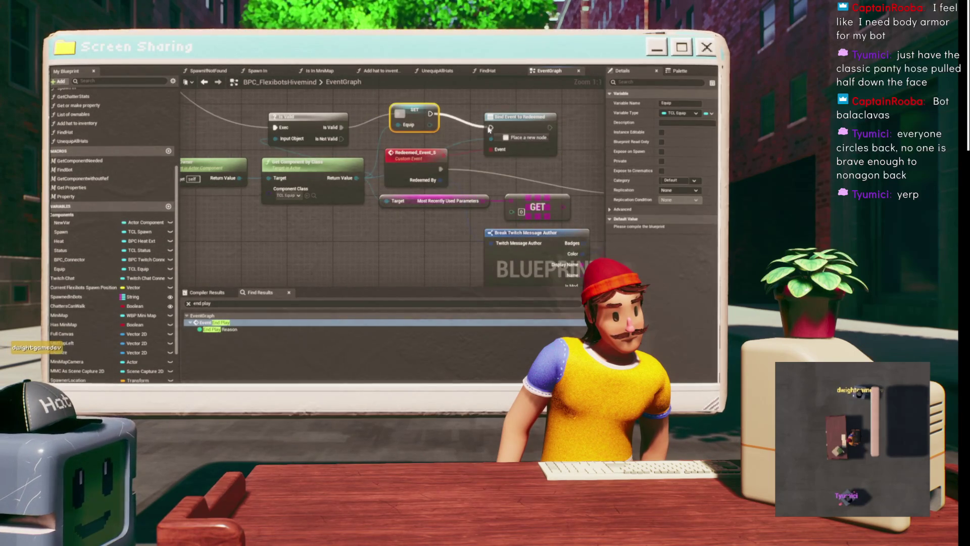
click(507, 130)
Move Break Twitch Message Author below the Redeemed event, near Spawn If Not Found.
mouse_move(460, 159)
mouse_down()
mouse_move(471, 163)
mouse_move(365, 161)
mouse_move(349, 204)
mouse_move(369, 142)
mouse_up()
drag(372, 196, 344, 206)
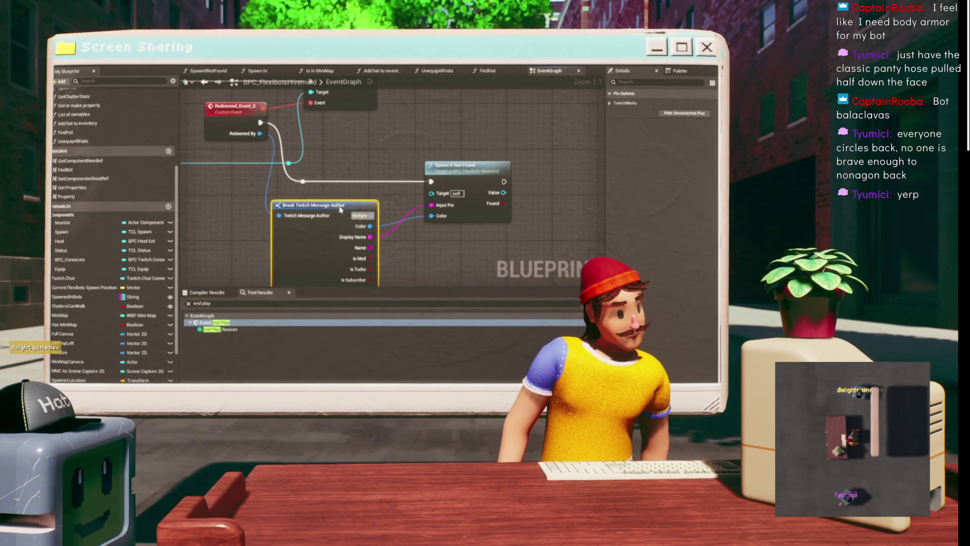
mouse_move(398, 155)
mouse_down()
mouse_move(286, 116)
mouse_move(364, 152)
mouse_move(328, 167)
mouse_move(303, 162)
mouse_up()
scroll(384, 159, down, 2)
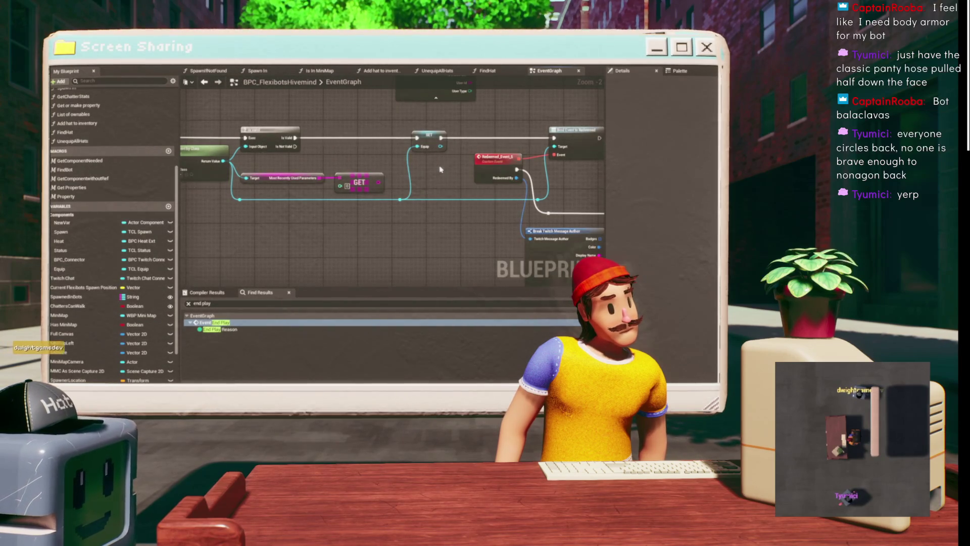
scroll(440, 169, up, 3)
drag(440, 169, 361, 162)
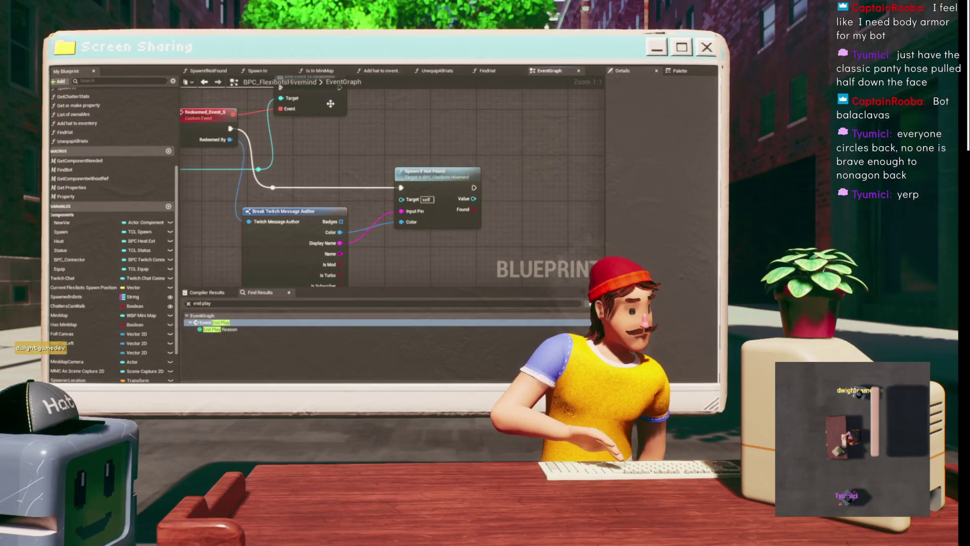
mouse_move(343, 170)
mouse_down()
mouse_move(373, 166)
mouse_move(414, 127)
mouse_move(305, 144)
mouse_move(309, 204)
mouse_up()
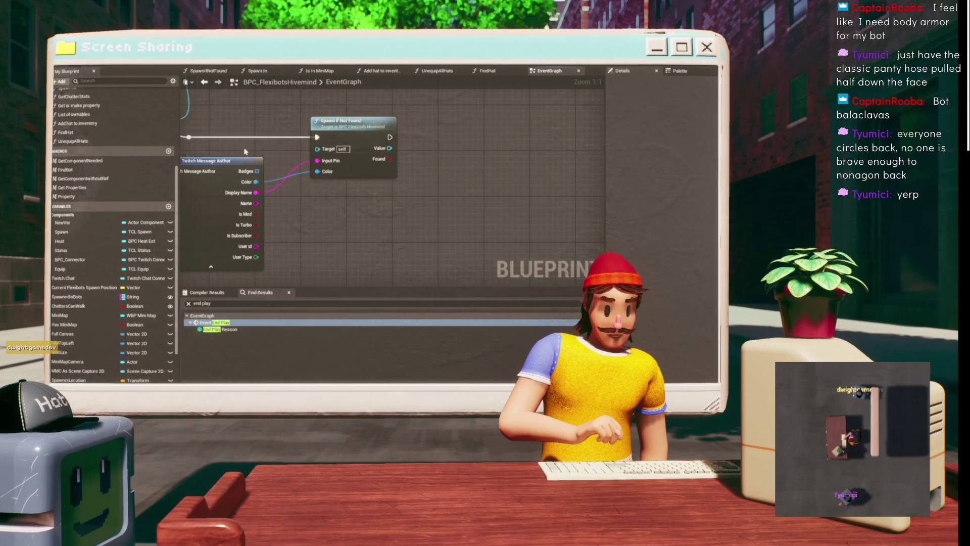
drag(466, 137, 435, 210)
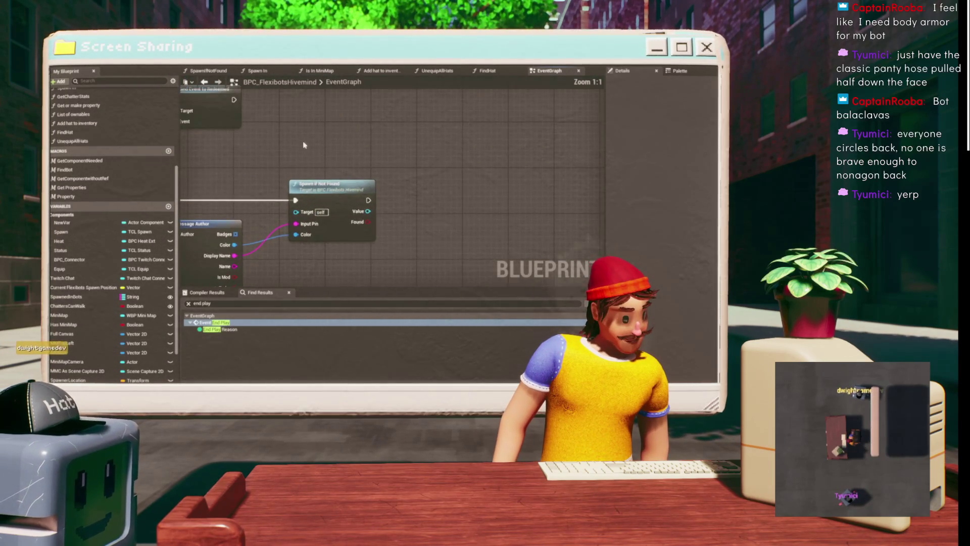
drag(311, 175, 415, 112)
mouse_move(380, 190)
mouse_down()
mouse_move(247, 217)
mouse_move(316, 155)
mouse_move(272, 203)
mouse_up()
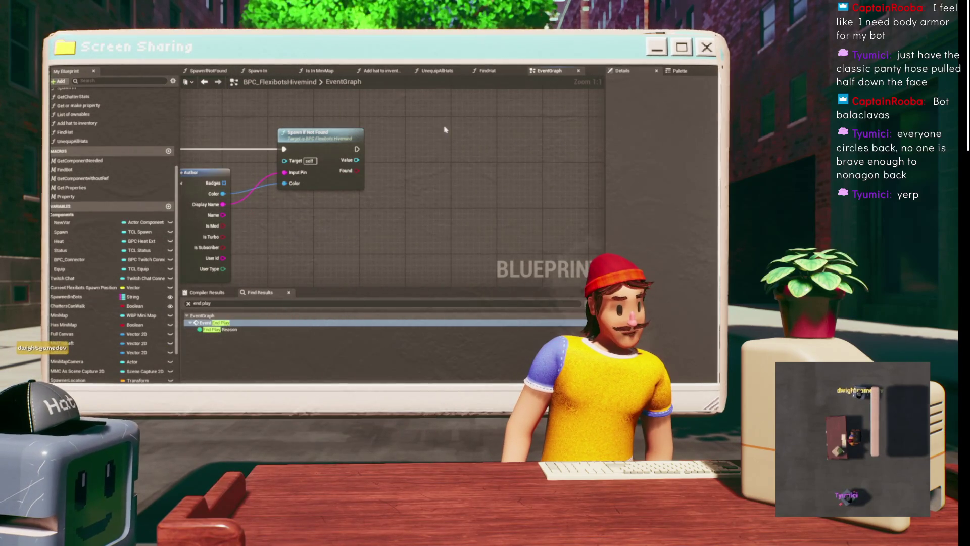
drag(380, 148, 482, 143)
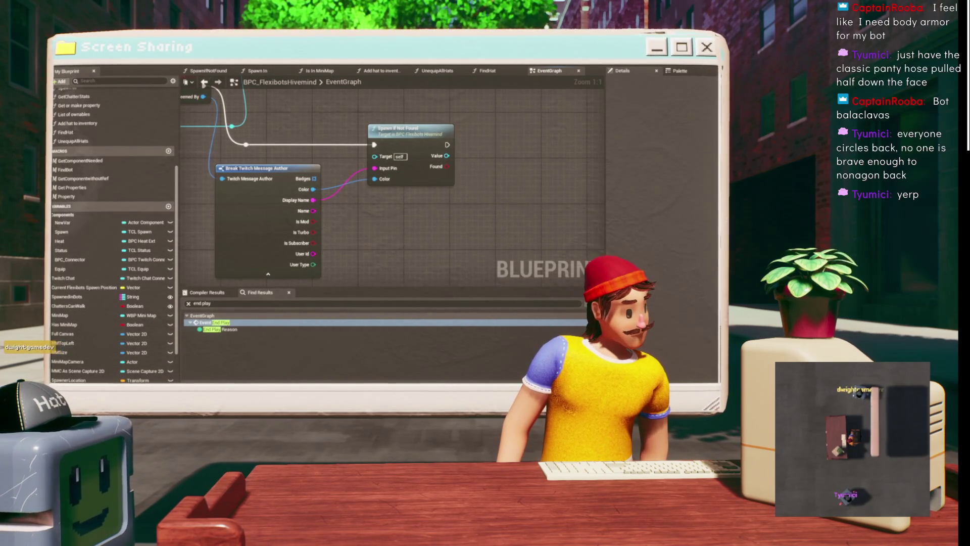
click(205, 83)
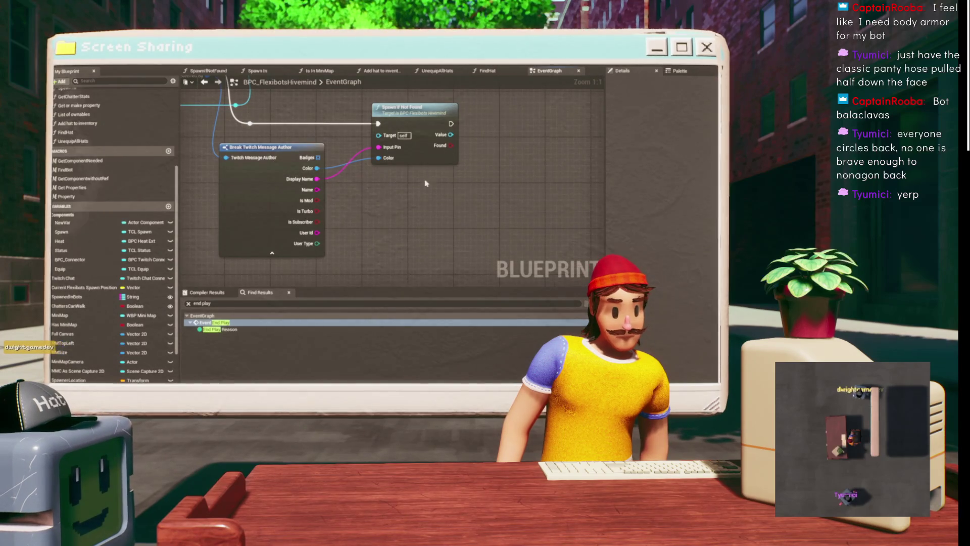
drag(456, 217, 389, 259)
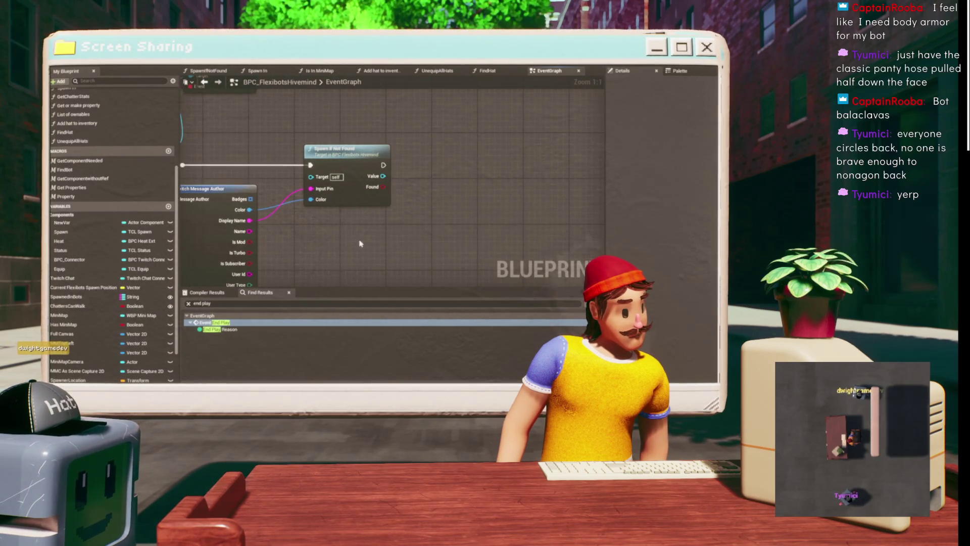
drag(375, 221, 530, 144)
mouse_move(496, 182)
mouse_down()
mouse_move(523, 233)
mouse_move(523, 169)
mouse_up()
drag(354, 205, 412, 230)
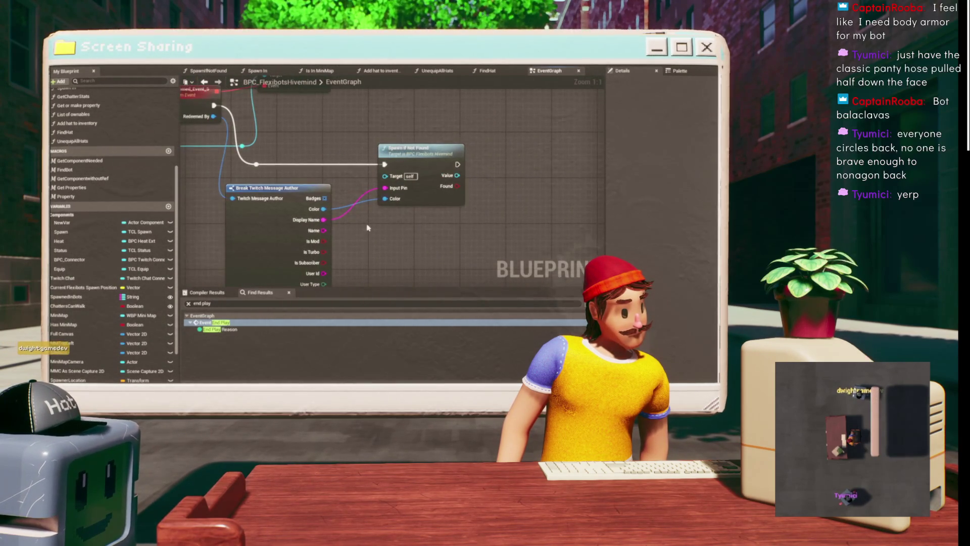
drag(434, 195, 435, 208)
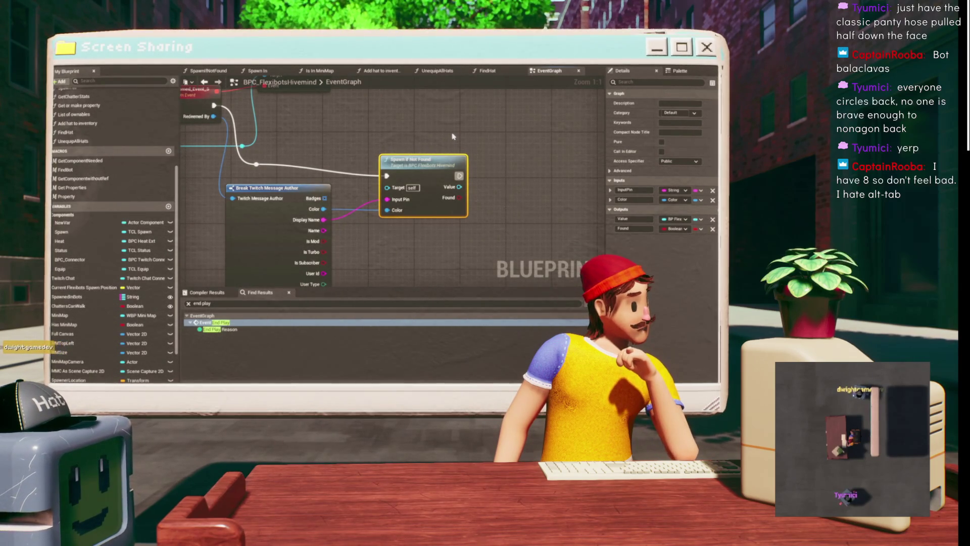
click(439, 150)
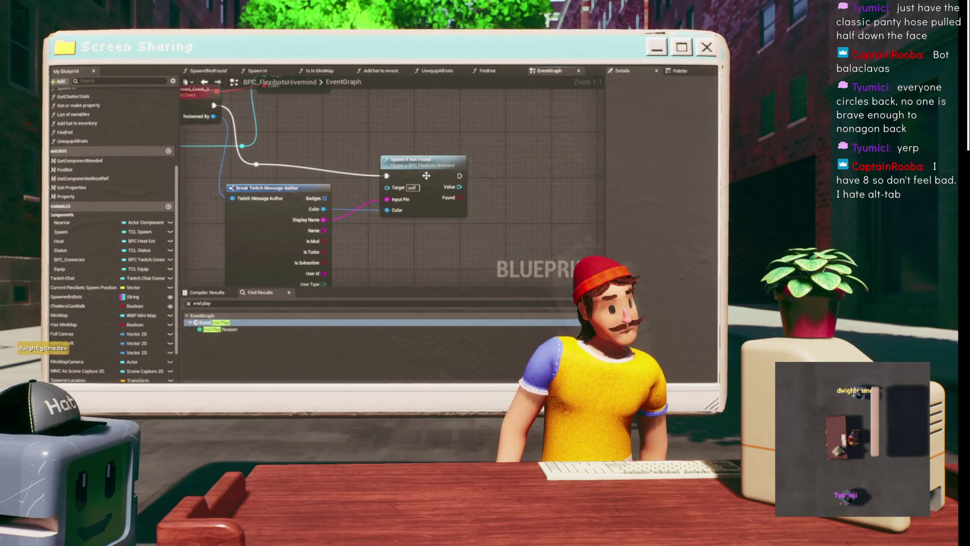
drag(426, 175, 427, 167)
click(331, 134)
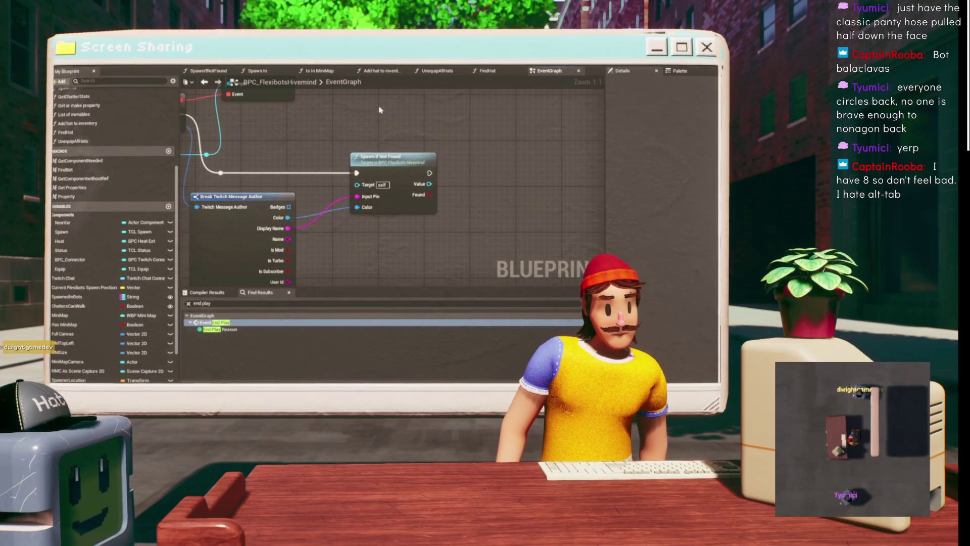
scroll(362, 128, up, 1)
mouse_move(362, 129)
mouse_down()
mouse_move(420, 102)
mouse_move(290, 83)
mouse_move(250, 130)
mouse_move(248, 155)
mouse_move(332, 96)
mouse_move(342, 101)
mouse_up()
scroll(334, 202, down, 1)
mouse_move(334, 202)
mouse_down()
mouse_move(340, 252)
mouse_move(320, 245)
mouse_up()
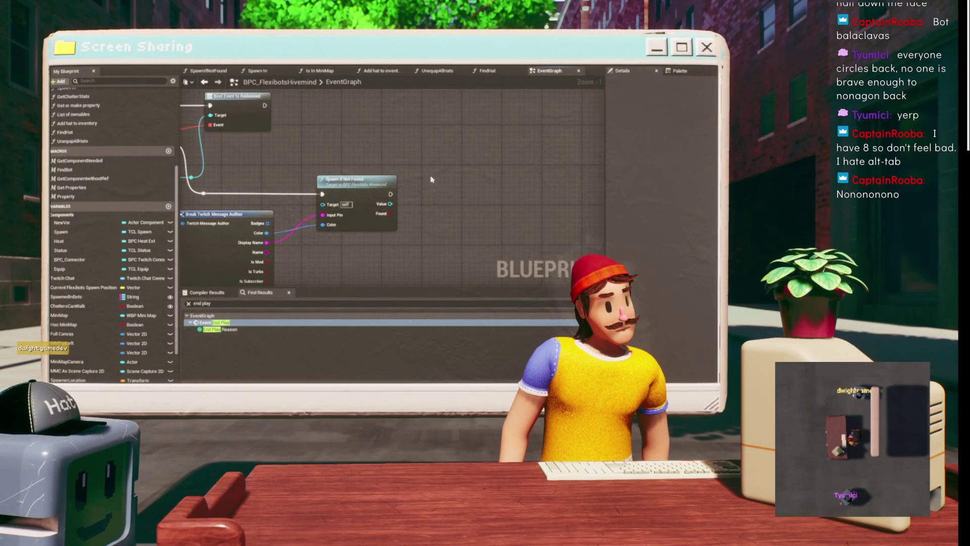
mouse_move(433, 180)
mouse_down()
mouse_move(497, 140)
mouse_move(424, 163)
mouse_up()
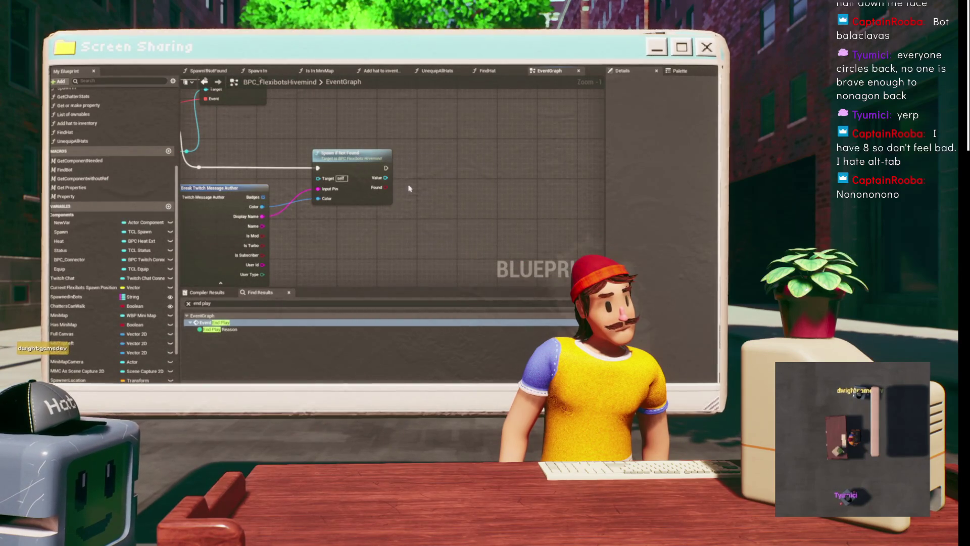
scroll(420, 185, down, 2)
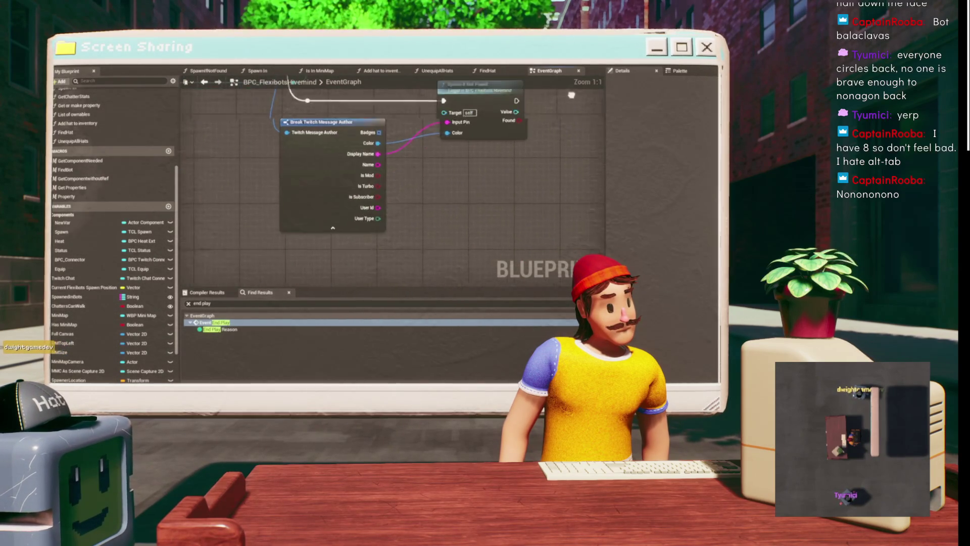
scroll(447, 185, down, 3)
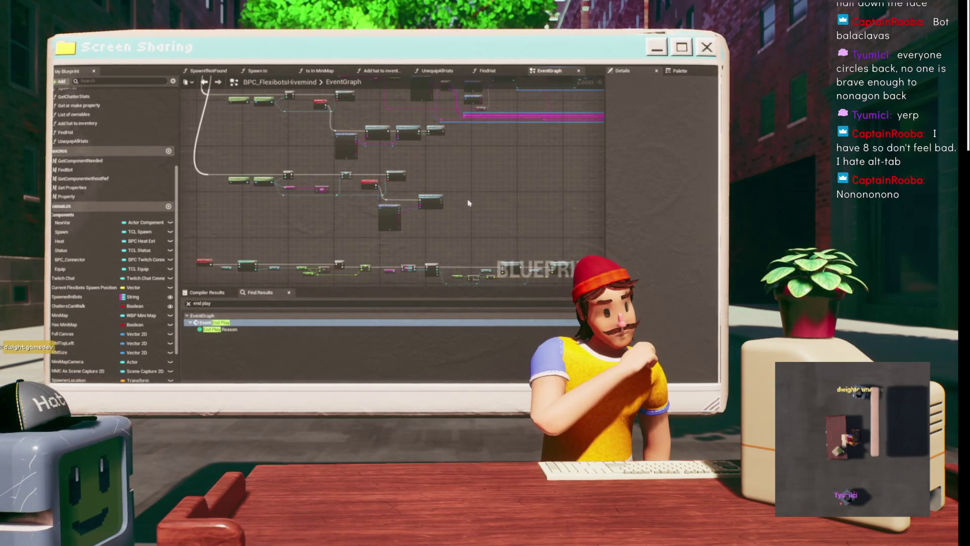
Select the whole Find Hat node chain and move it beside Spawn If Not Found.
scroll(462, 200, up, 4)
mouse_move(466, 175)
mouse_down()
mouse_move(483, 145)
mouse_move(399, 137)
mouse_move(487, 102)
mouse_move(448, 148)
mouse_up()
scroll(399, 137, up, 2)
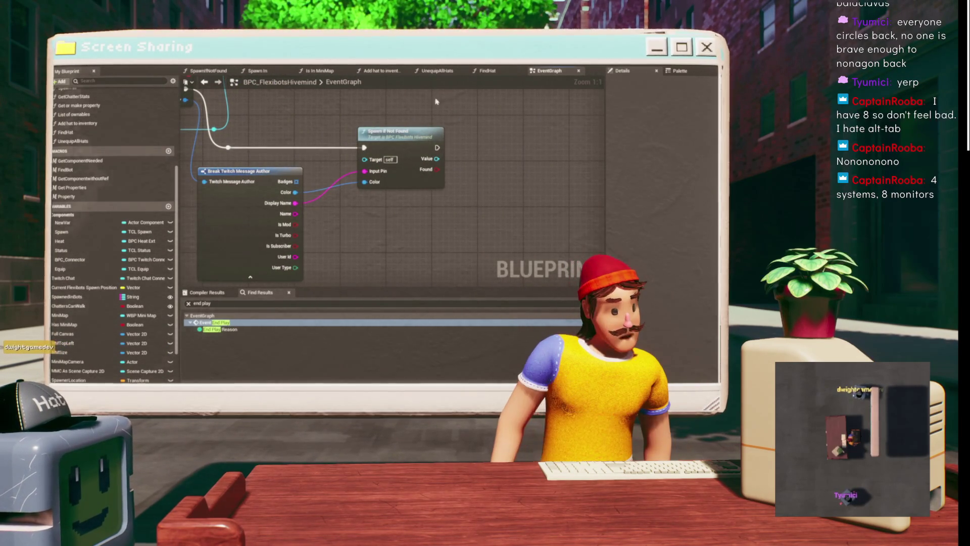
mouse_move(372, 114)
mouse_down()
mouse_move(306, 200)
mouse_move(380, 129)
mouse_up()
drag(289, 182, 314, 179)
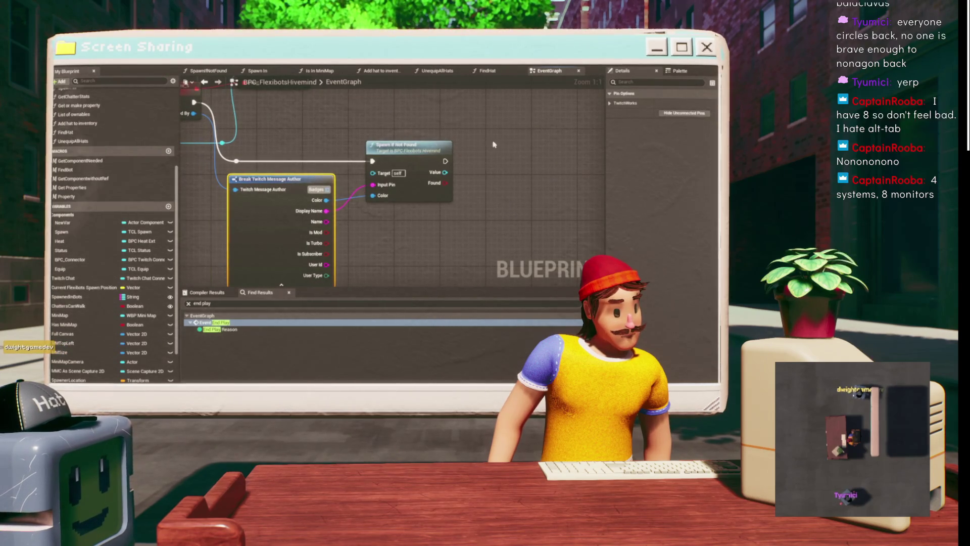
scroll(418, 229, down, 3)
drag(333, 217, 313, 191)
scroll(275, 176, down, 3)
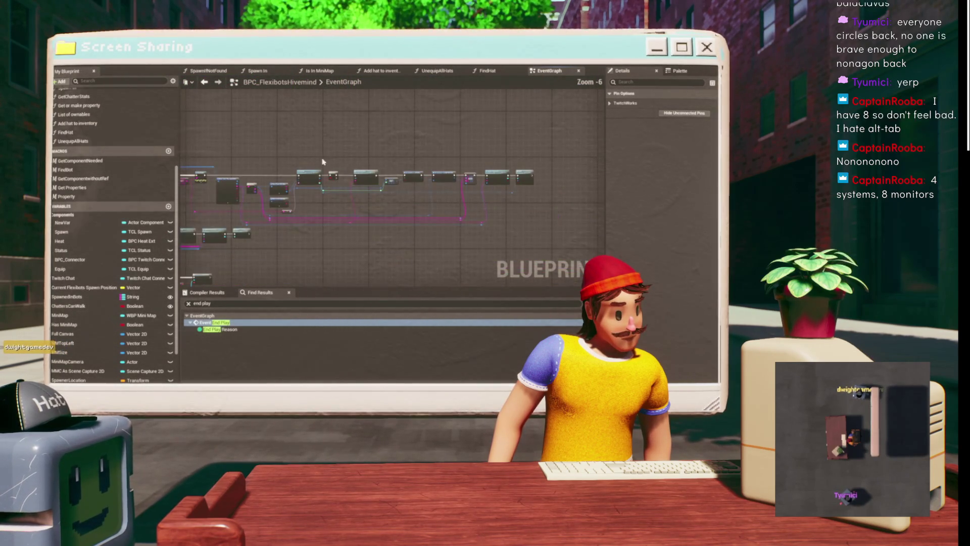
mouse_move(559, 159)
mouse_down()
mouse_move(190, 223)
mouse_move(263, 231)
mouse_move(303, 172)
mouse_move(333, 188)
mouse_up()
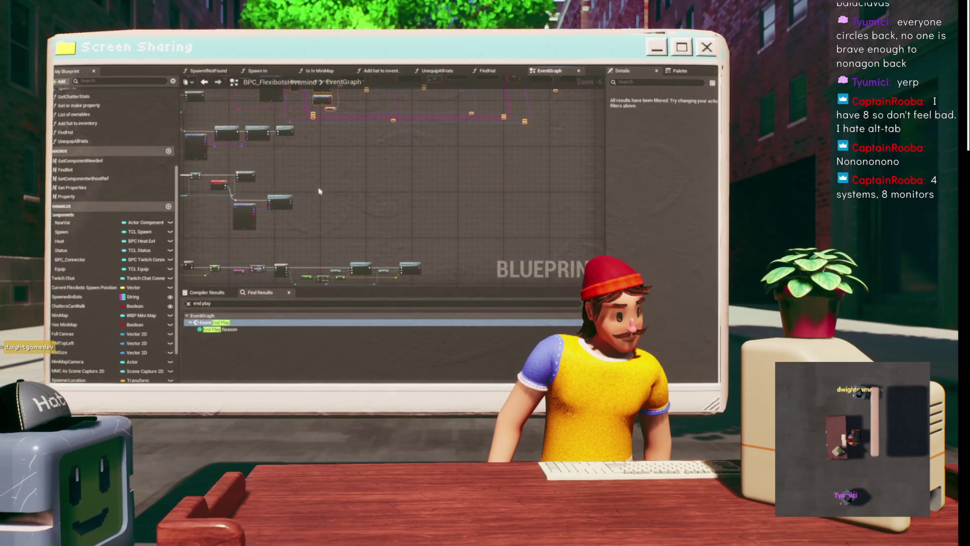
drag(266, 94, 266, 164)
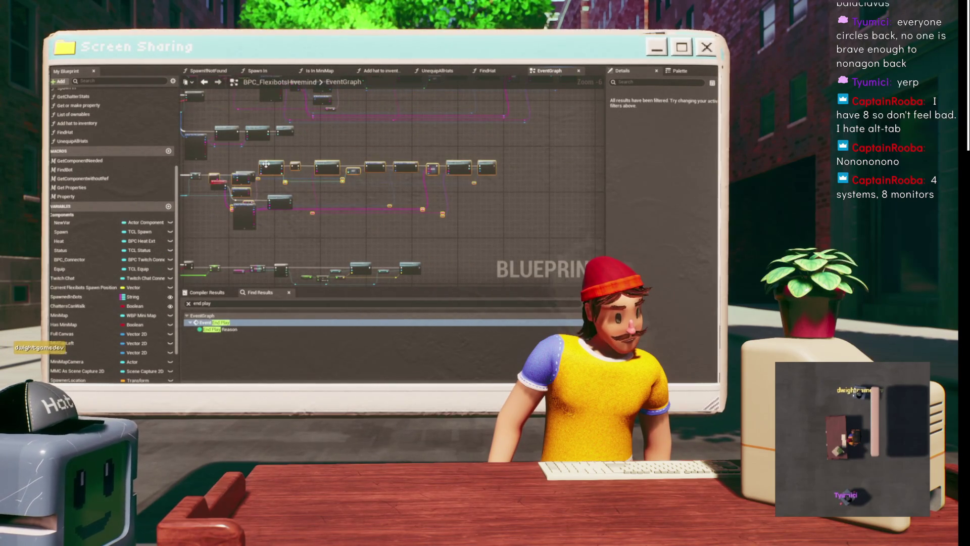
Feed Spawn If Not Found's Value into the Property input, run Find Hat after it, and open FindHat.
scroll(365, 178, up, 4)
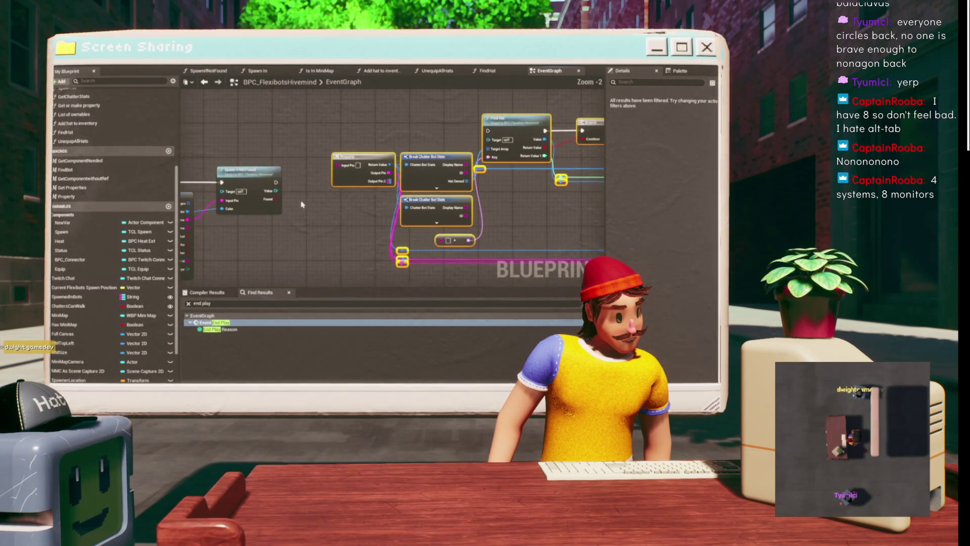
mouse_move(223, 238)
mouse_down()
mouse_move(332, 224)
mouse_move(359, 204)
mouse_up()
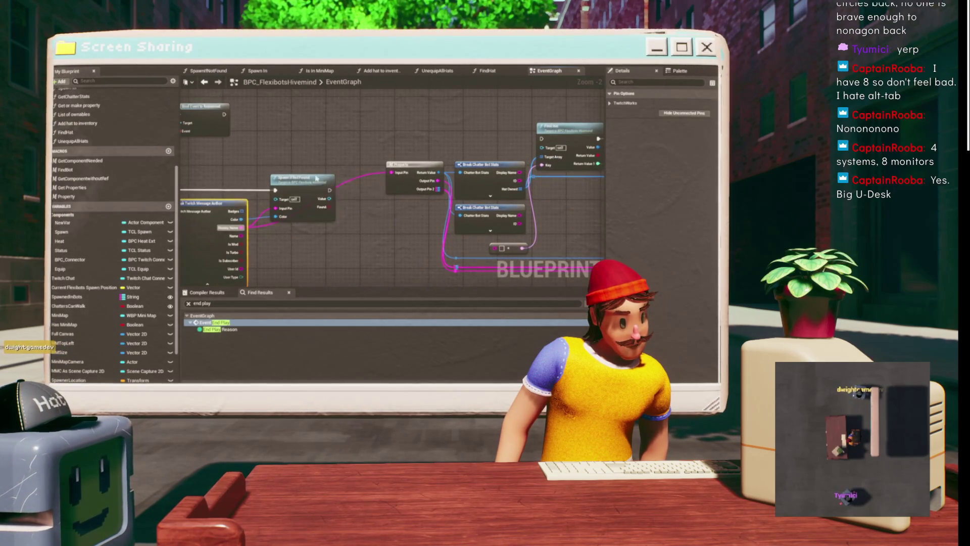
drag(303, 178, 323, 121)
drag(399, 130, 314, 171)
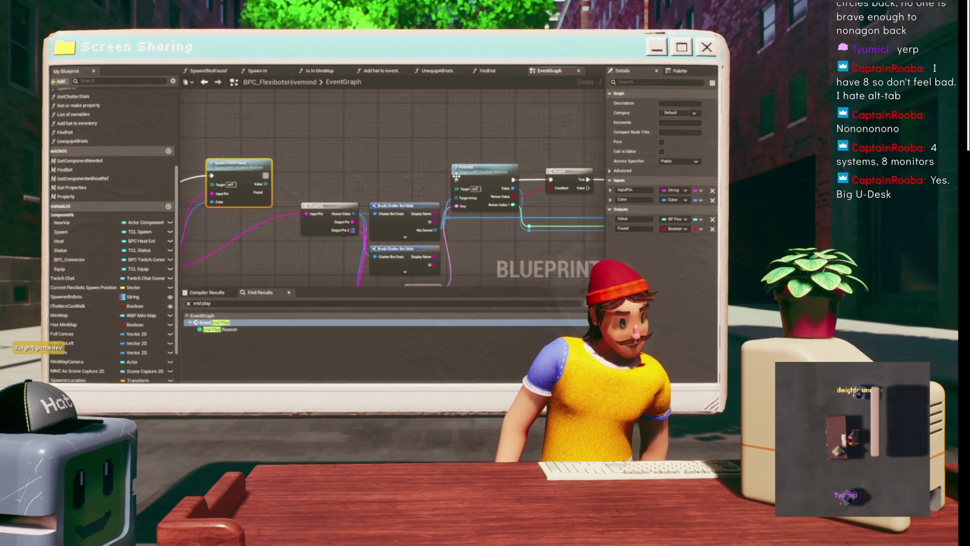
drag(459, 180, 266, 177)
drag(493, 163, 416, 167)
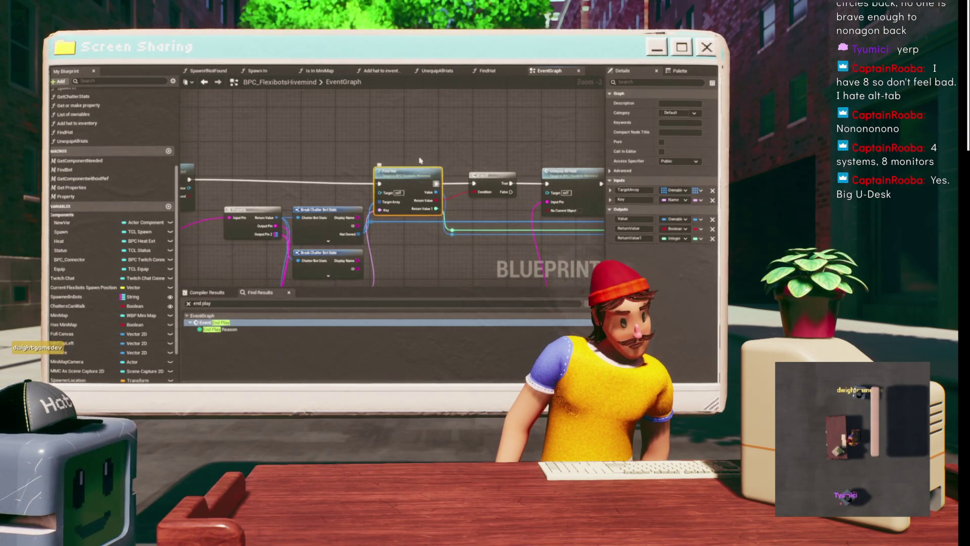
scroll(416, 167, up, 2)
double_click(352, 194)
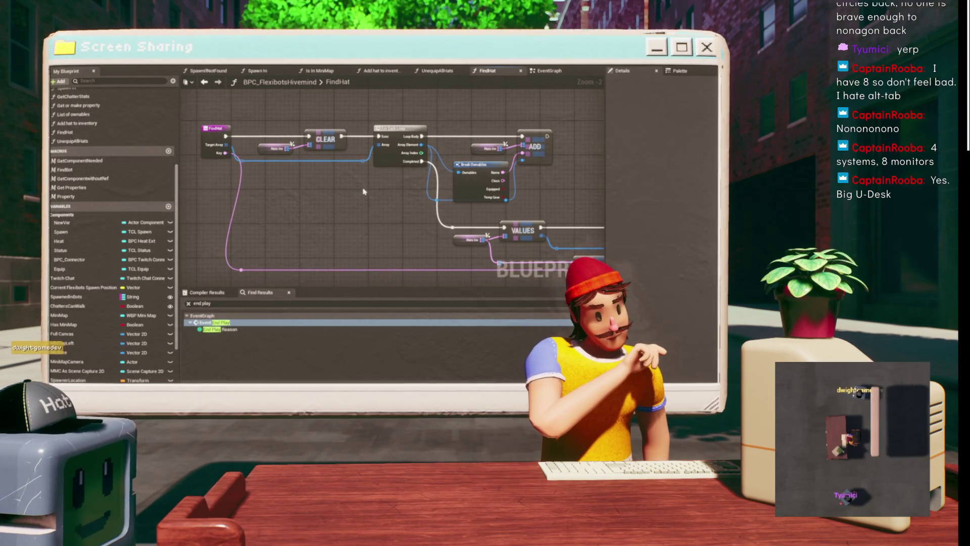
Look over the FindHat graph's CLEAR, FIND and Return nodes, then select the function entry for renaming.
drag(363, 189, 216, 116)
drag(522, 155, 435, 161)
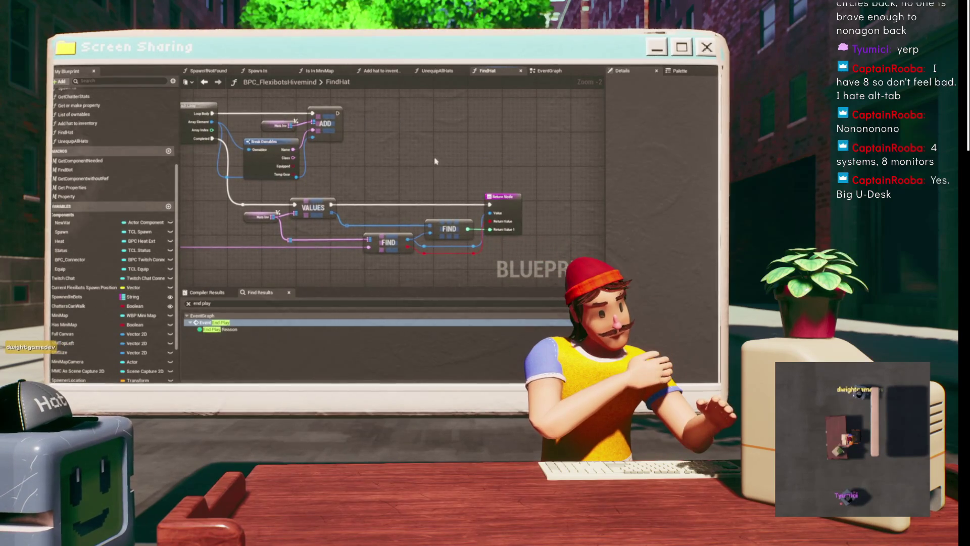
mouse_move(372, 157)
mouse_down()
mouse_move(459, 156)
mouse_move(439, 157)
mouse_up()
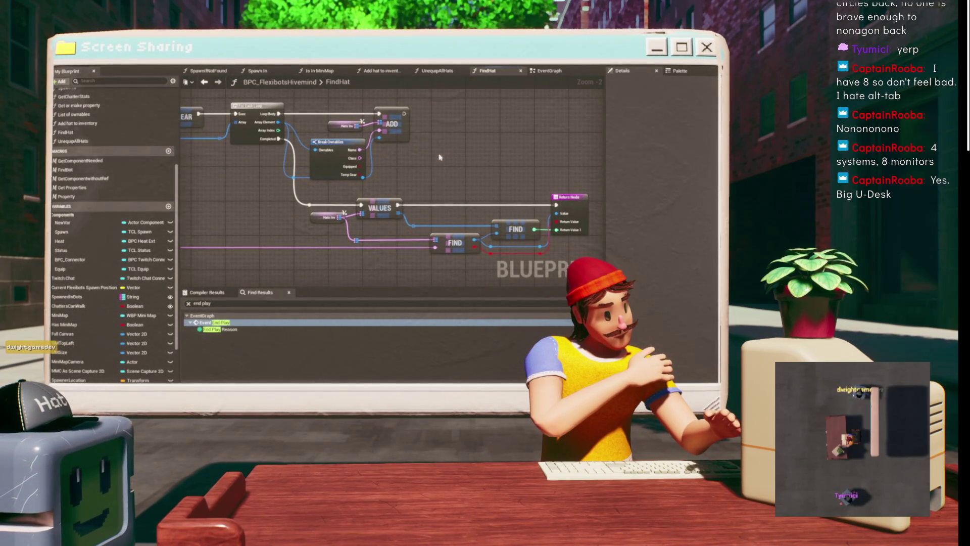
double_click(64, 132)
click(301, 125)
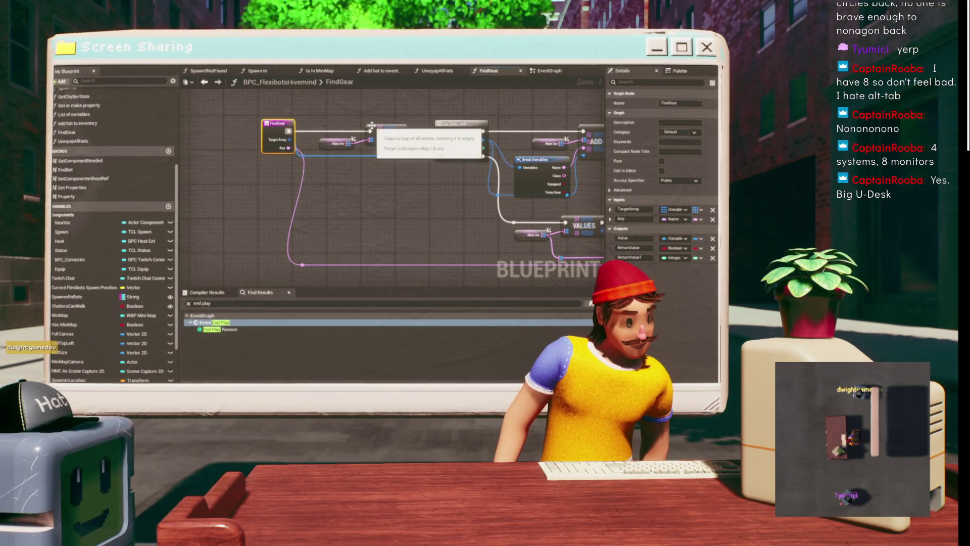
Confirm the FindGear name, rename the map variable to GearsInv, and pan across the graph.
key(ctrl+z)
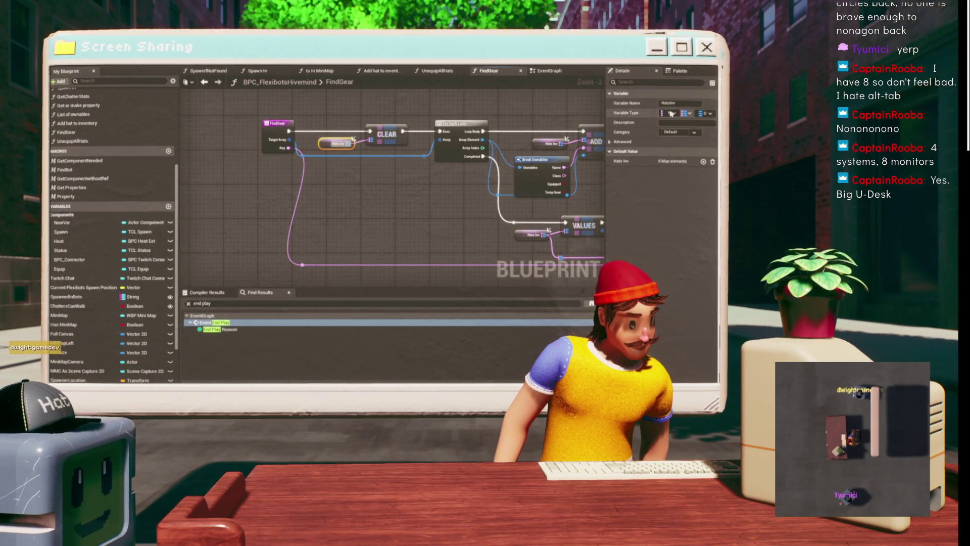
text(GearsInv)
key(Return)
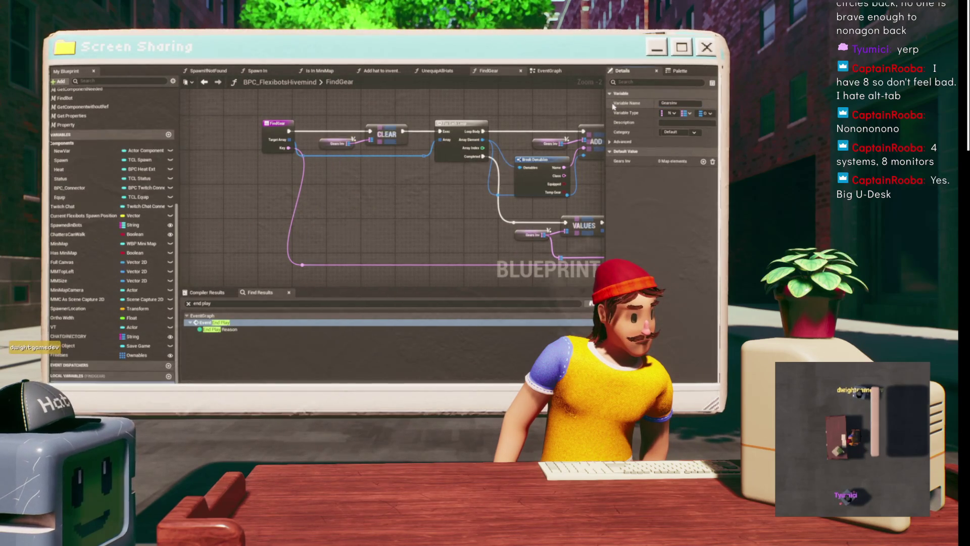
drag(455, 196, 268, 169)
drag(368, 191, 271, 184)
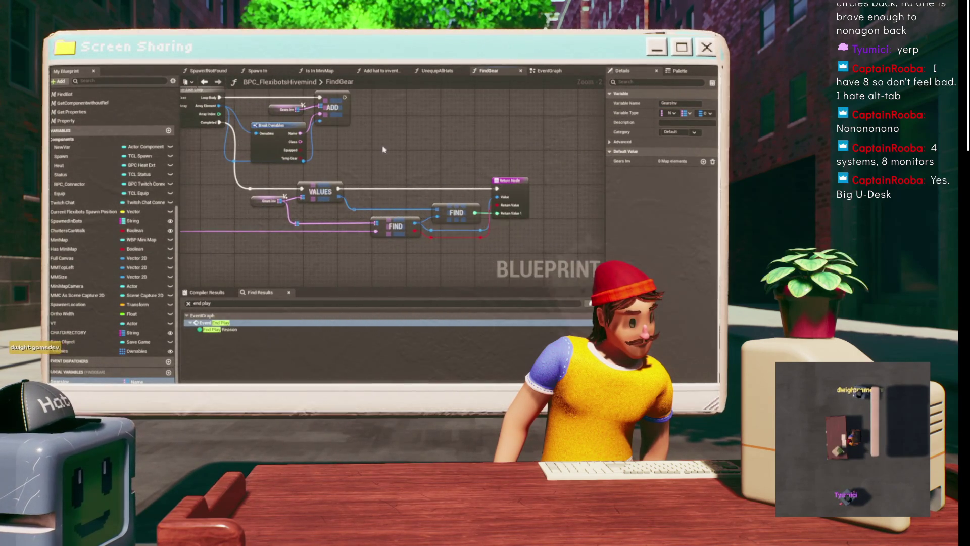
drag(383, 150, 476, 191)
drag(353, 120, 428, 125)
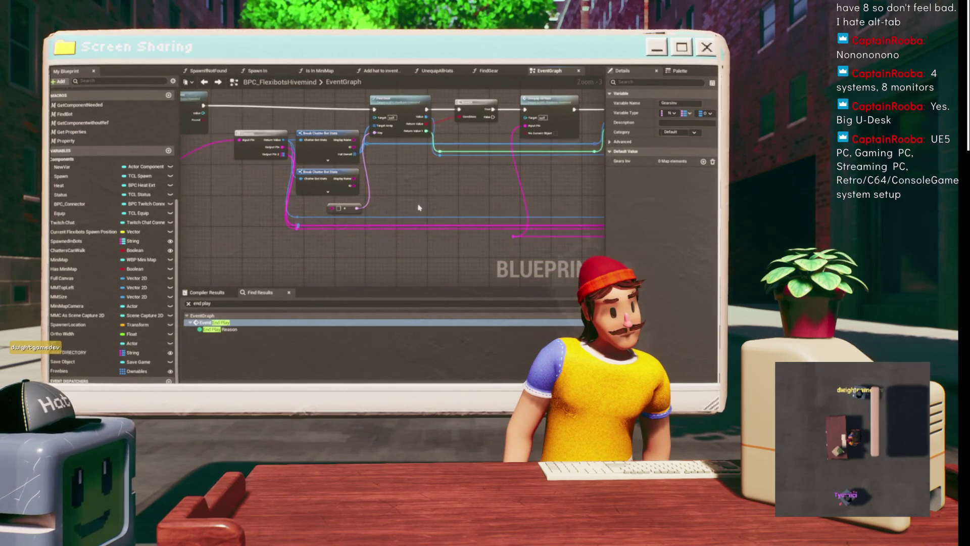
Move the Break Chatter Bot Stats node up and to the left.
scroll(419, 208, down, 3)
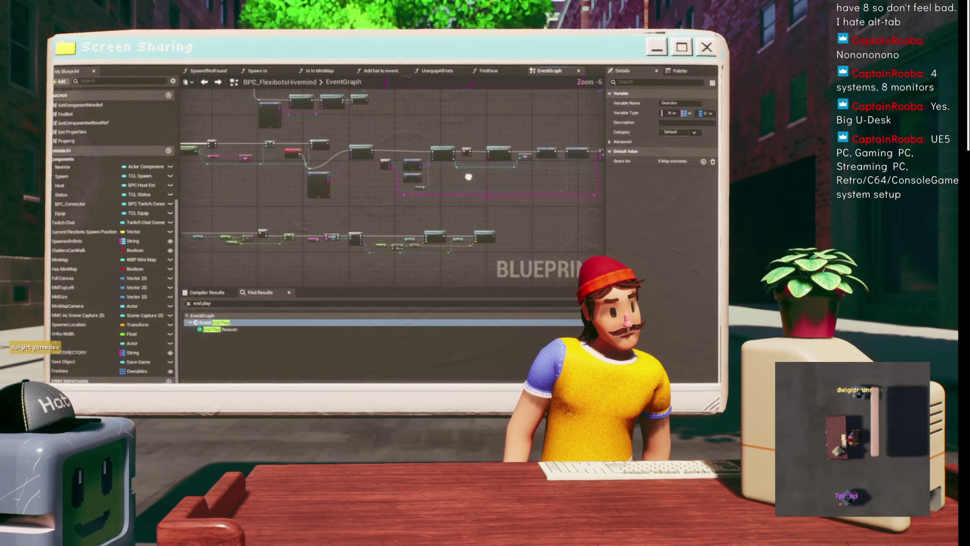
scroll(360, 163, up, 4)
scroll(360, 164, up, 1)
drag(269, 221, 253, 135)
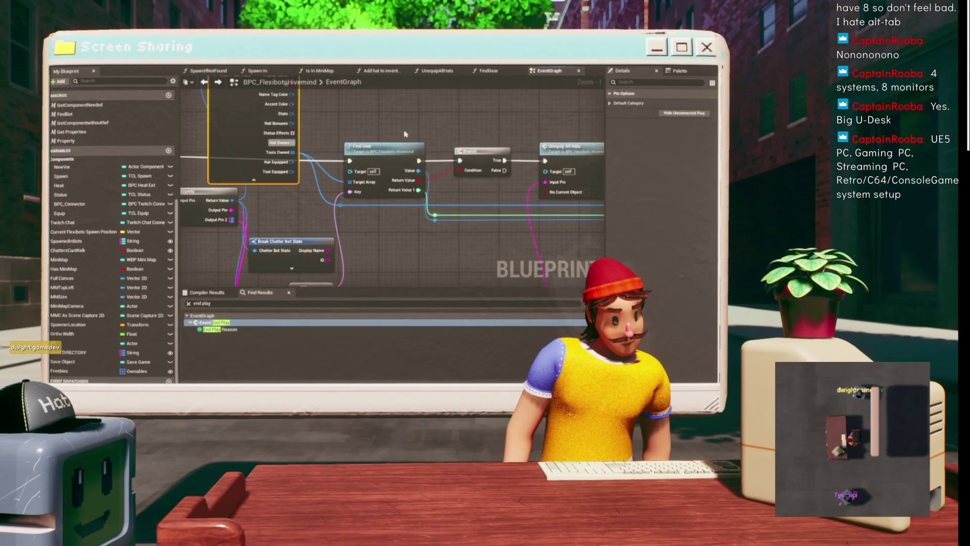
Switch the Chatter Bot Stats setter from Hat Equipped to Tool Equipped and rewire its struct input.
drag(338, 146, 71, 127)
drag(418, 155, 307, 160)
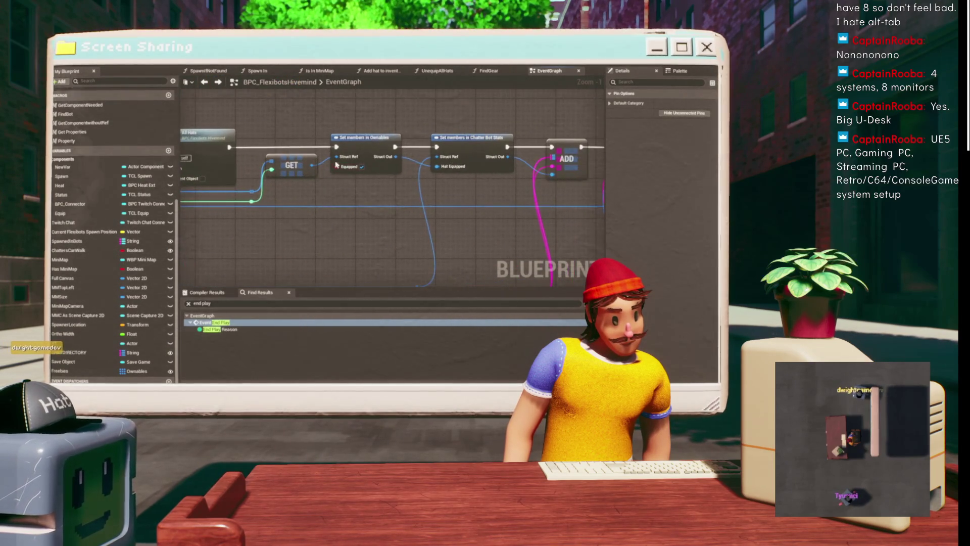
drag(378, 139, 351, 148)
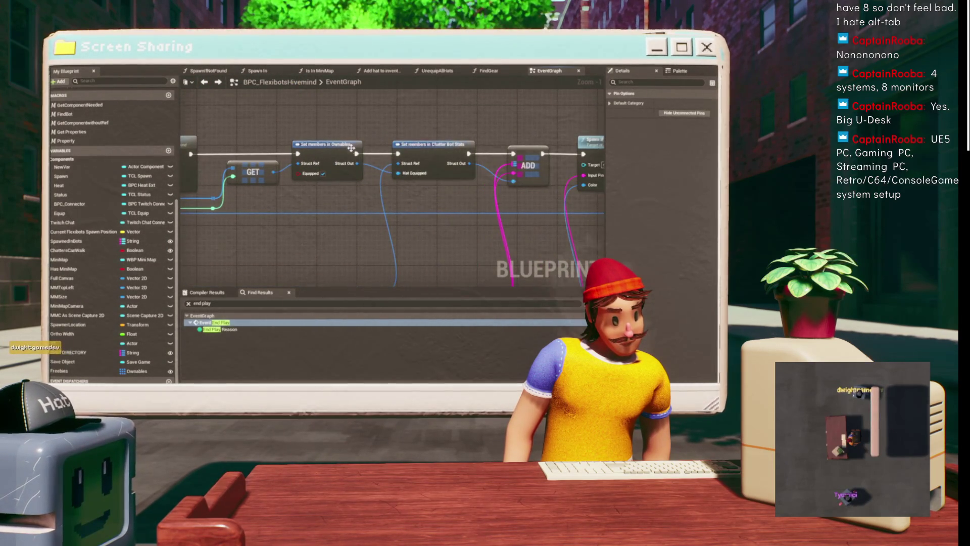
mouse_move(395, 112)
mouse_down()
mouse_move(381, 124)
mouse_move(395, 175)
mouse_up()
click(398, 140)
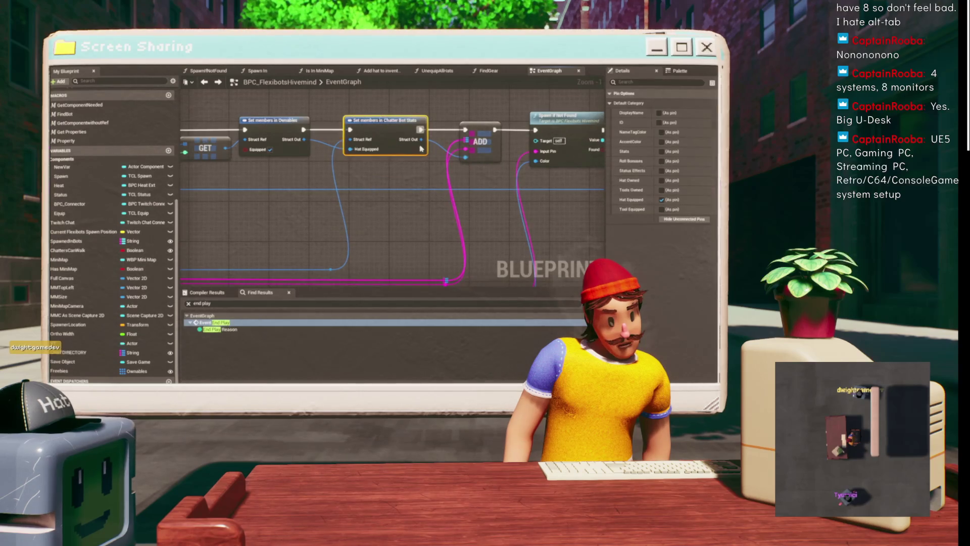
click(662, 199)
mouse_move(296, 139)
mouse_down()
mouse_move(353, 150)
mouse_move(383, 173)
mouse_up()
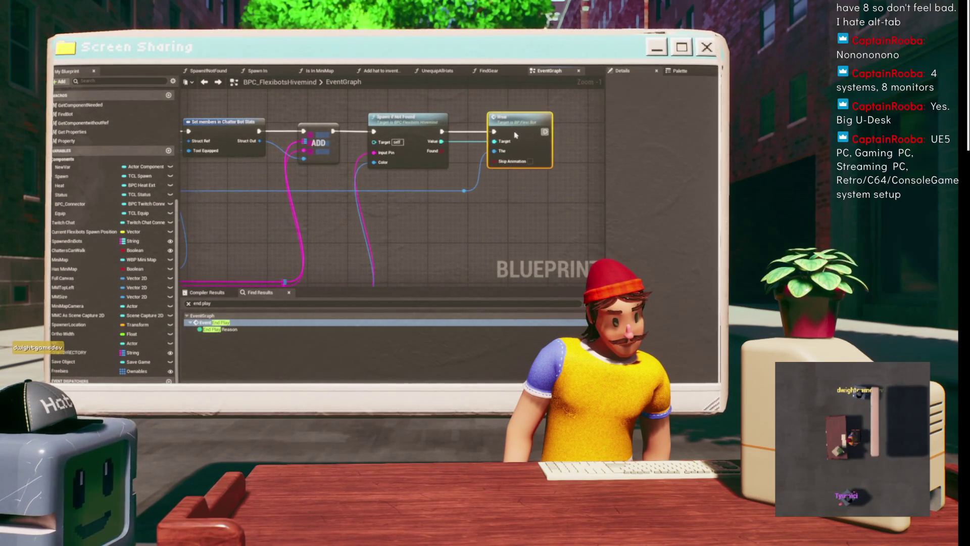
Open the UnequipAllHats function graph from its call in the Unequip All Hats section.
scroll(357, 158, down, 2)
drag(356, 159, 409, 180)
scroll(409, 180, up, 2)
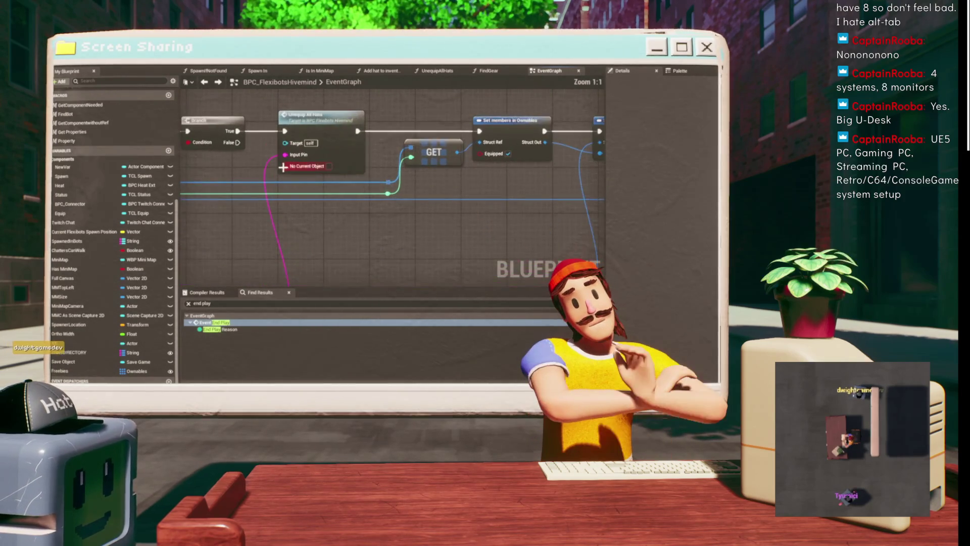
mouse_move(245, 170)
mouse_down()
mouse_move(292, 191)
mouse_move(370, 189)
mouse_move(384, 126)
mouse_move(435, 197)
mouse_move(506, 222)
mouse_move(460, 219)
mouse_up()
scroll(291, 192, down, 1)
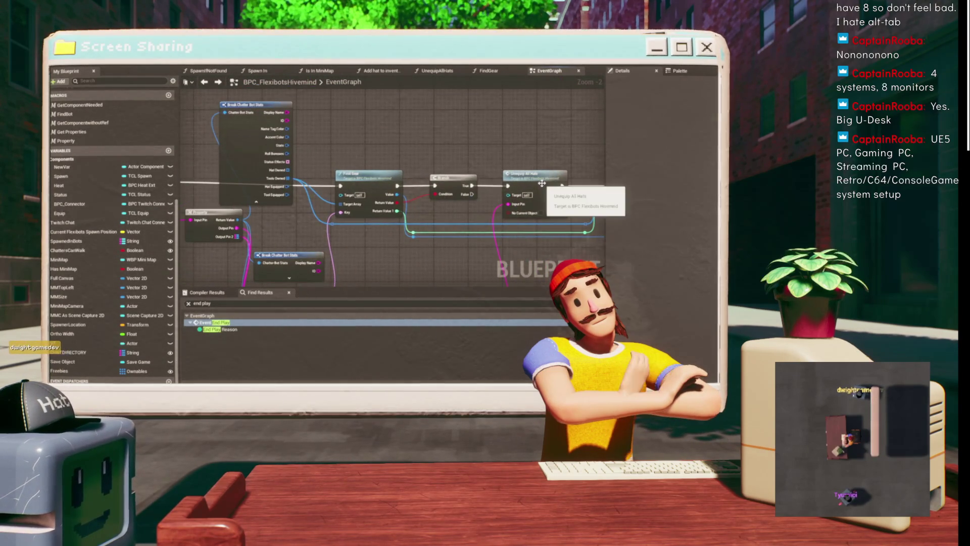
drag(509, 166, 372, 158)
double_click(370, 161)
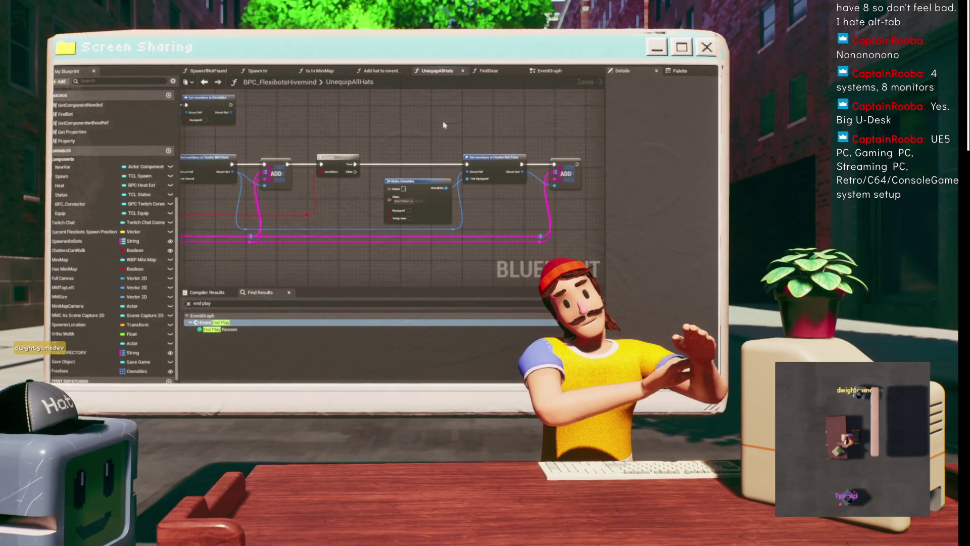
scroll(262, 96, up, 1)
scroll(262, 95, down, 1)
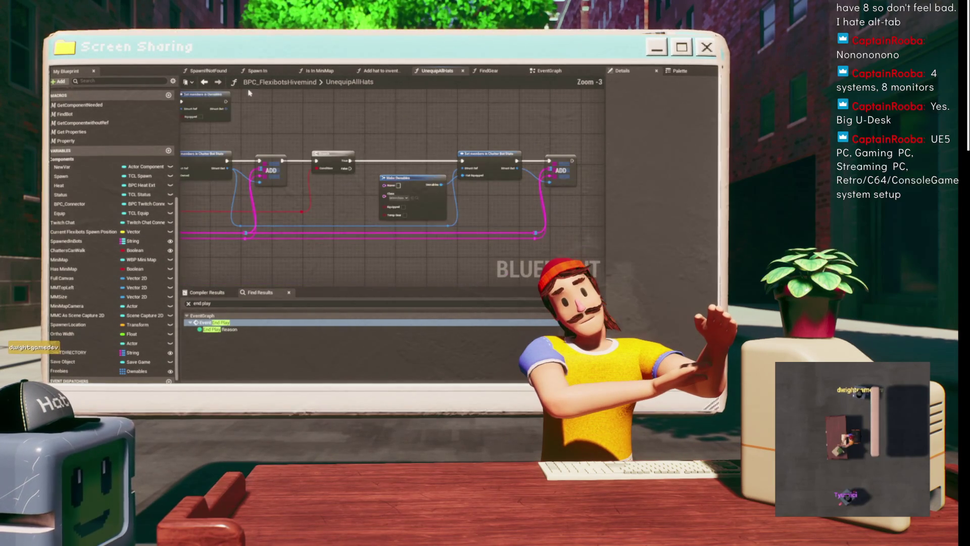
click(204, 82)
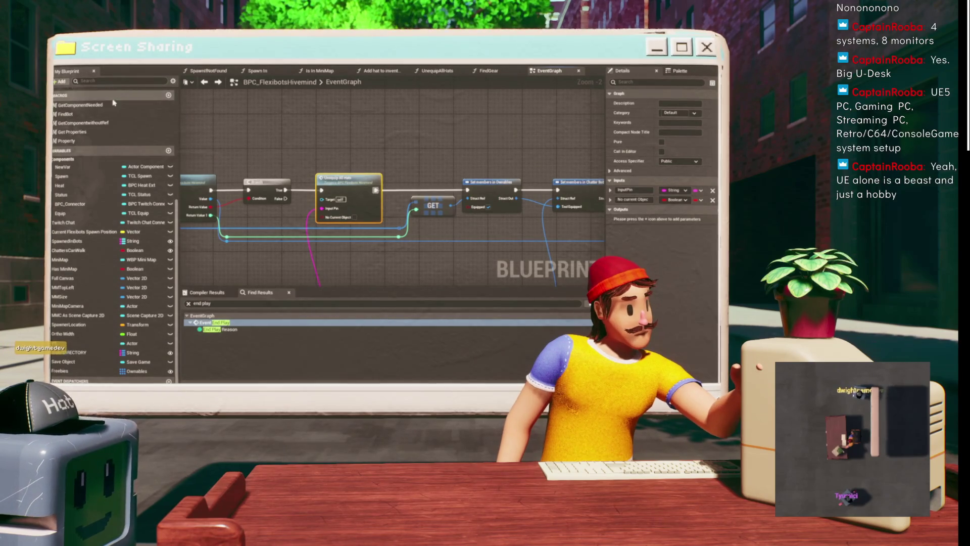
Duplicate the UnequipAllHats function in My Blueprint and name the copy UnequipAllTools.
scroll(113, 103, up, 4)
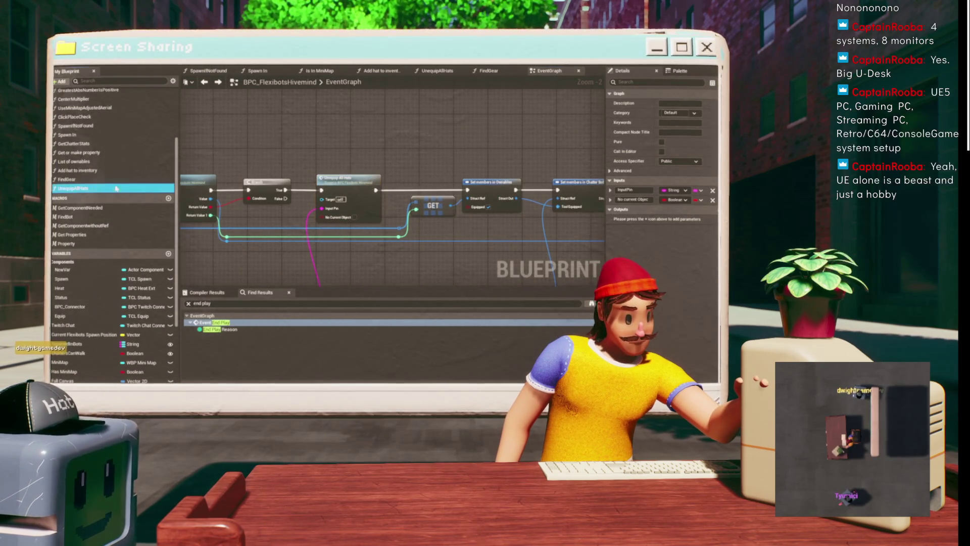
right_click(94, 190)
click(212, 172)
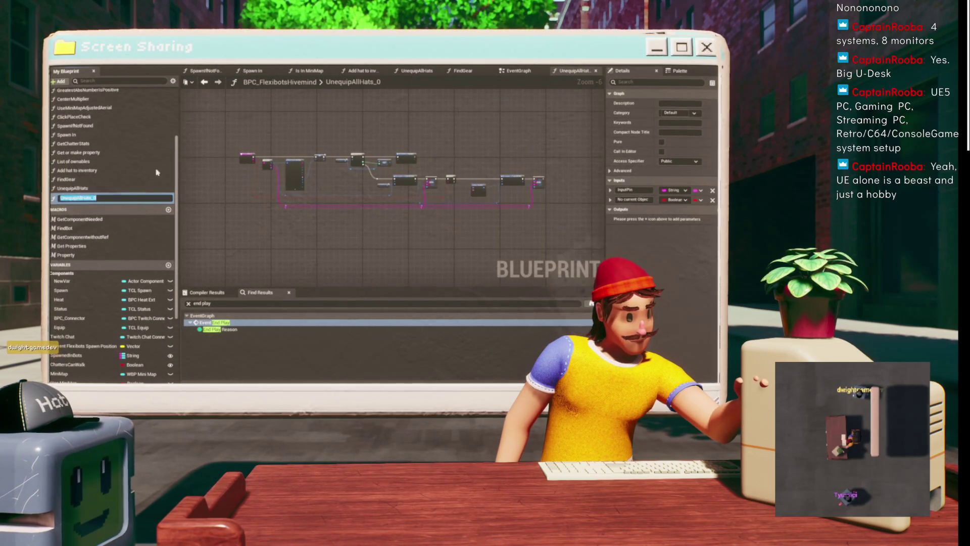
key(BackSpace)
key(BackSpace)
key(BackSpace)
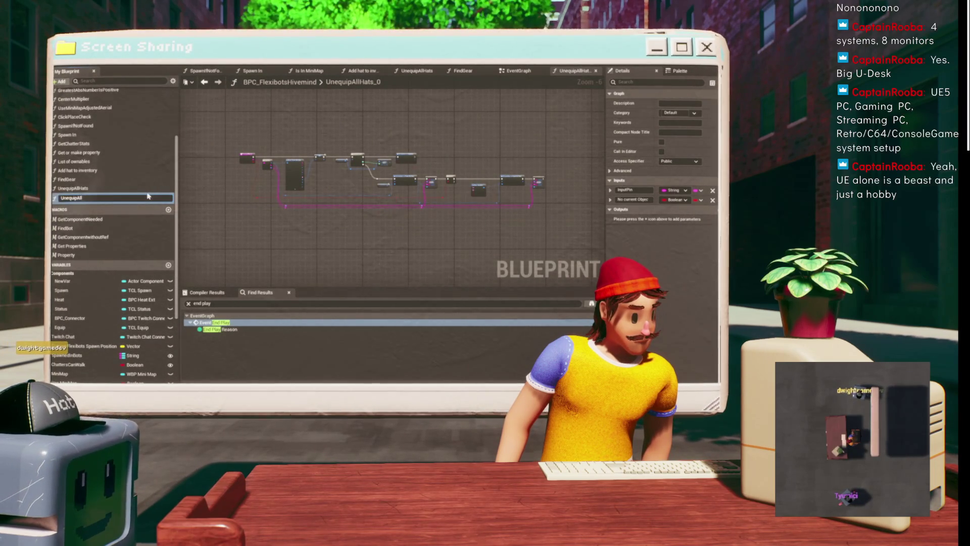
text(Too)
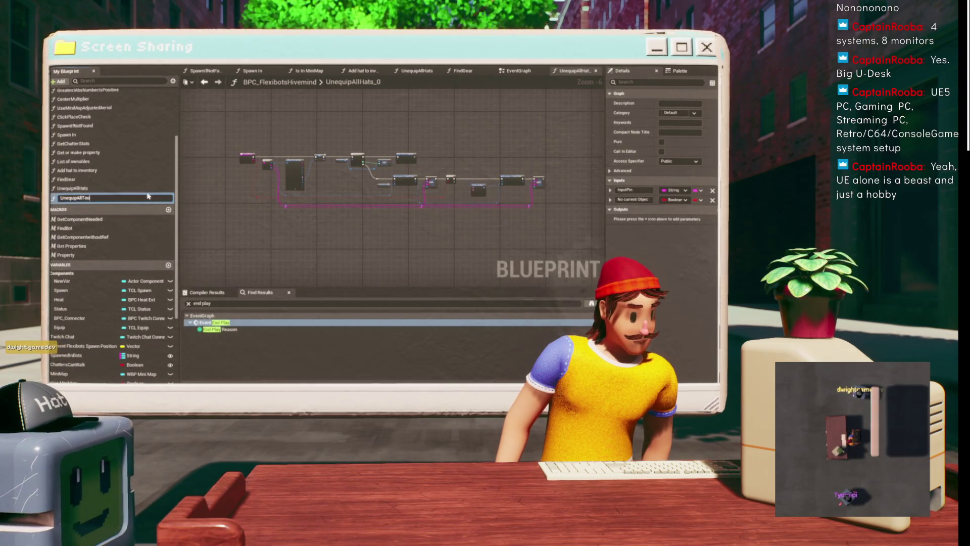
text(ls)
key(Return)
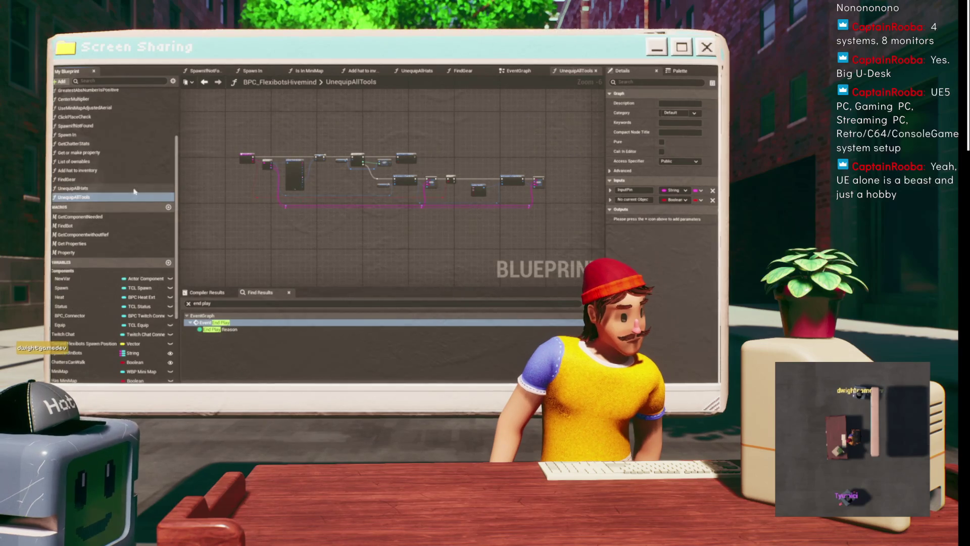
scroll(302, 157, up, 4)
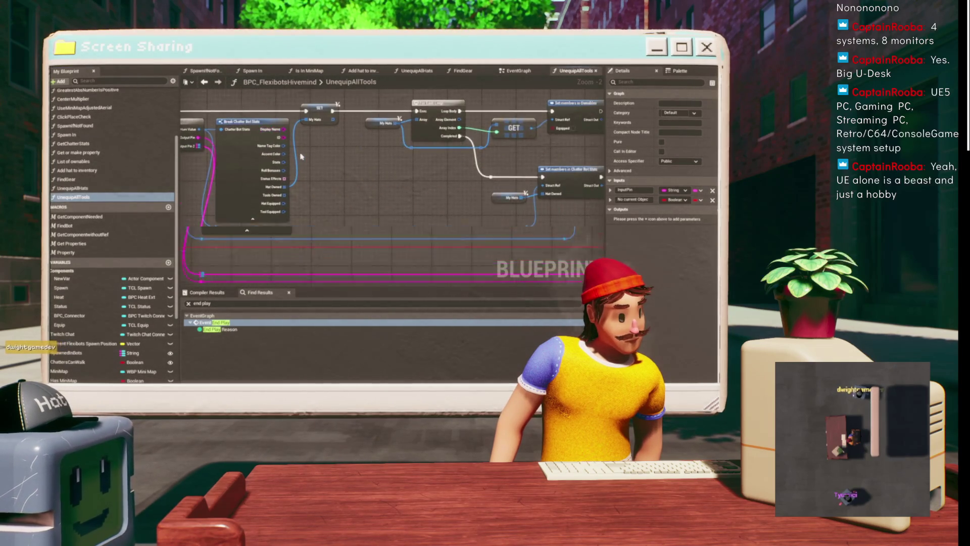
Rename the function's MyHats variable to My Tools.
scroll(302, 157, up, 2)
click(263, 217)
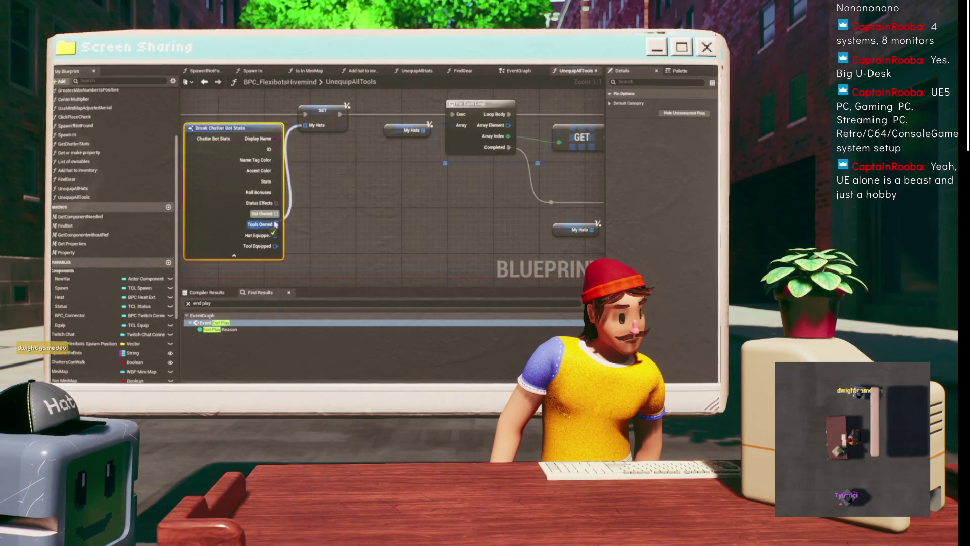
drag(346, 179, 184, 197)
drag(264, 168, 319, 171)
click(292, 151)
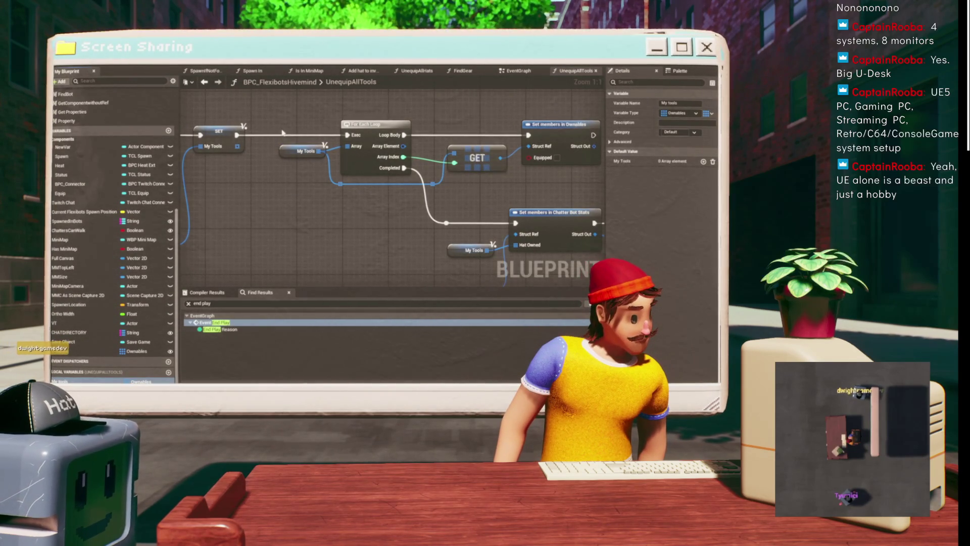
Switch the two Chatter Bot Stats setters to Tools Owned and Tool Equipped.
mouse_move(432, 197)
mouse_down()
mouse_move(443, 165)
mouse_move(356, 165)
mouse_up()
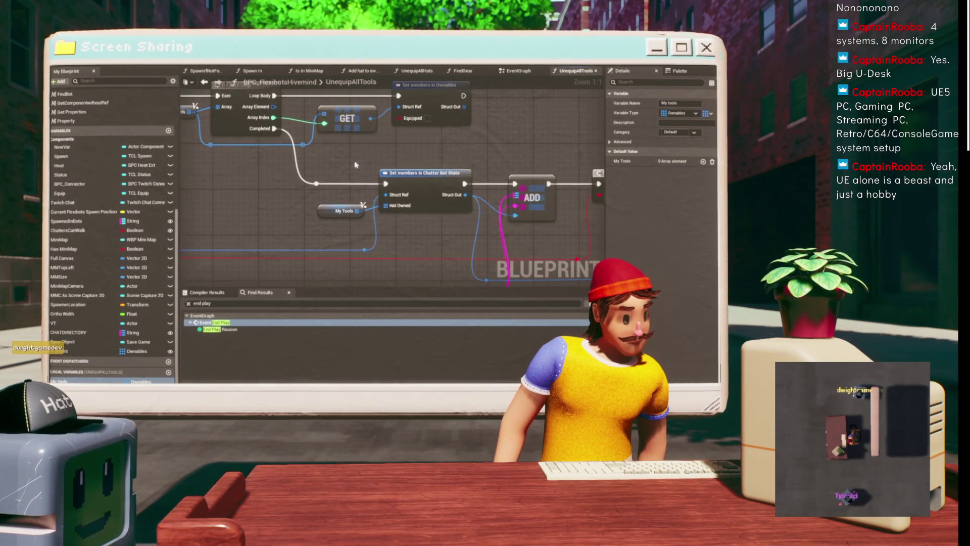
click(410, 174)
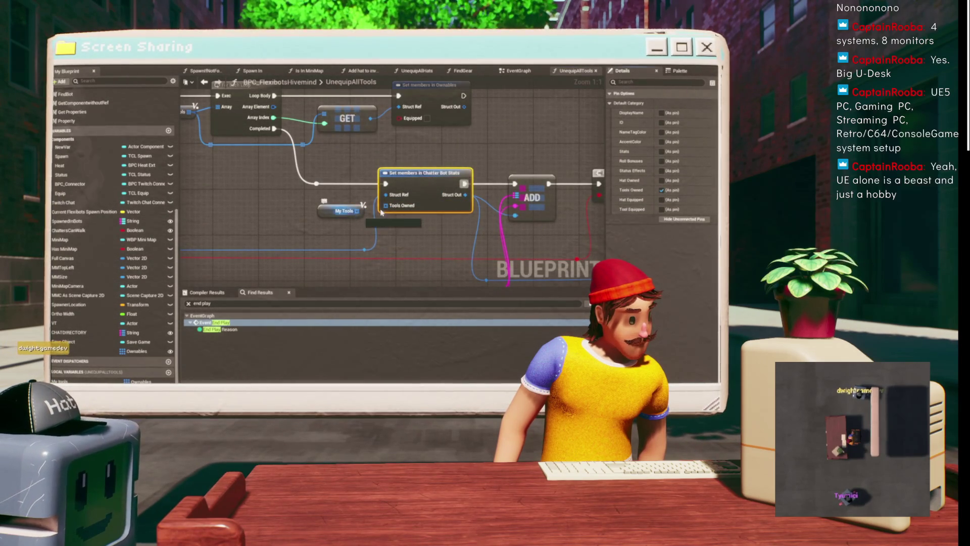
mouse_move(597, 233)
mouse_down()
mouse_move(378, 225)
mouse_move(265, 182)
mouse_up()
mouse_move(462, 198)
mouse_down()
mouse_move(397, 192)
mouse_move(424, 186)
mouse_up()
click(444, 145)
click(662, 208)
Move the Make Ownables node further right and save the blueprint.
click(376, 161)
mouse_move(380, 161)
mouse_down()
mouse_move(603, 156)
mouse_move(678, 143)
mouse_up()
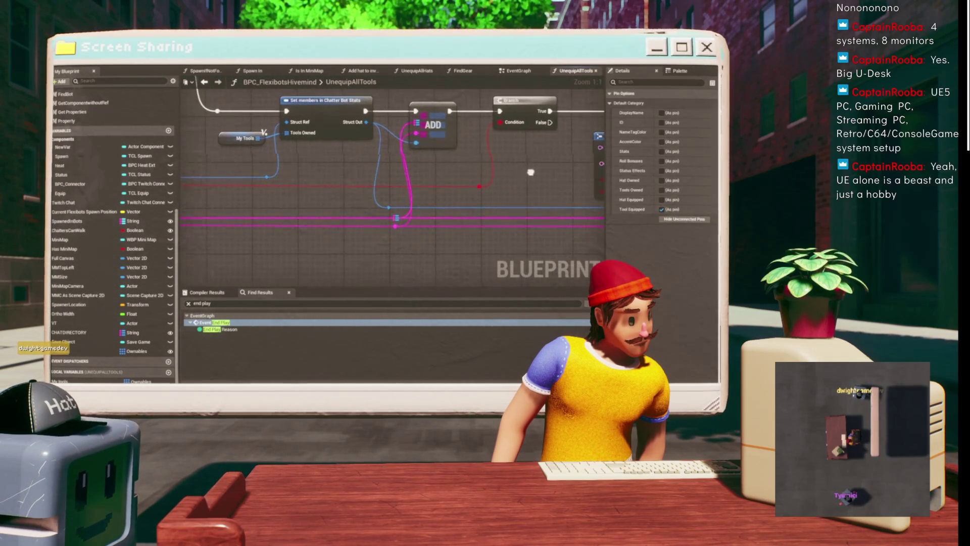
scroll(518, 174, down, 1)
mouse_move(518, 173)
mouse_down()
mouse_move(284, 173)
mouse_move(602, 202)
mouse_move(596, 212)
mouse_up()
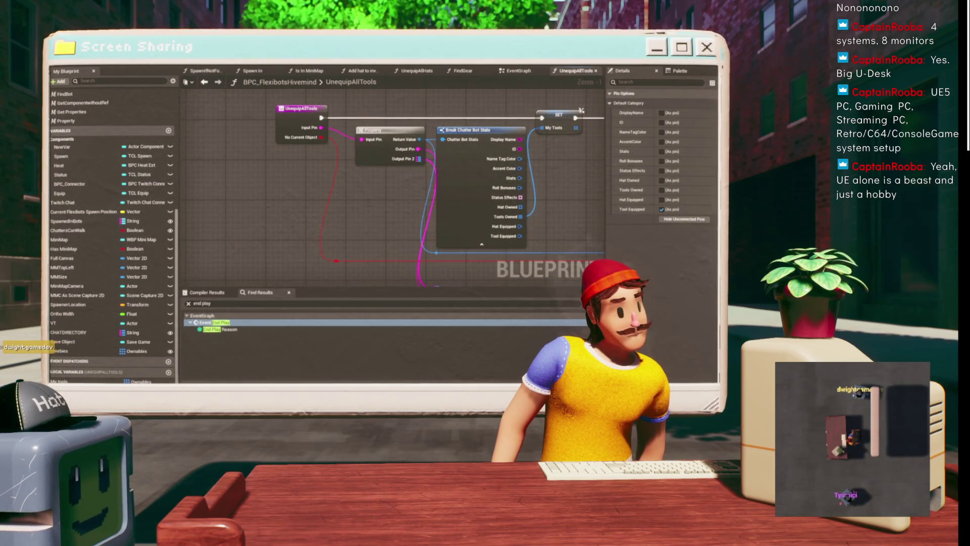
key(ctrl+s)
click(515, 71)
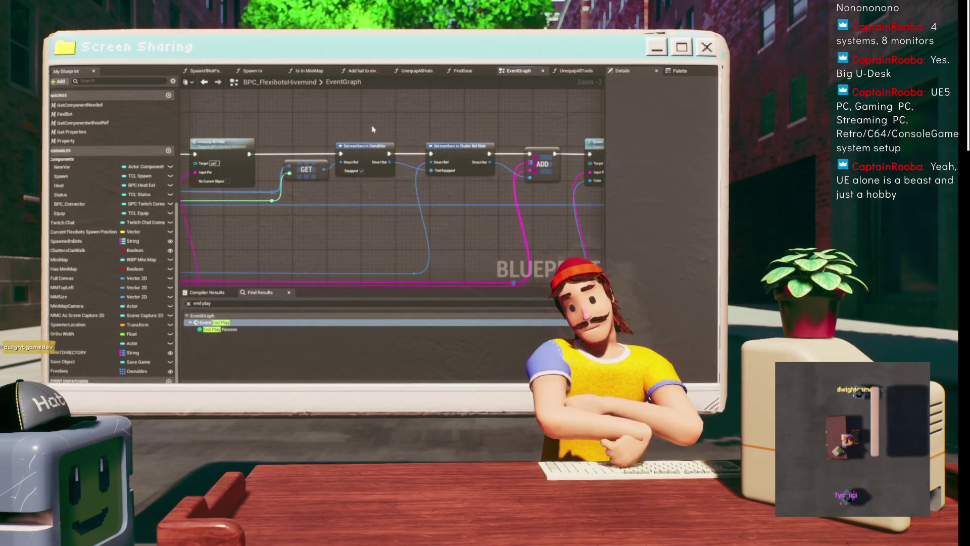
Reposition the reroute node and the Break Chatter Bot Stats node in the EventGraph.
scroll(354, 151, down, 3)
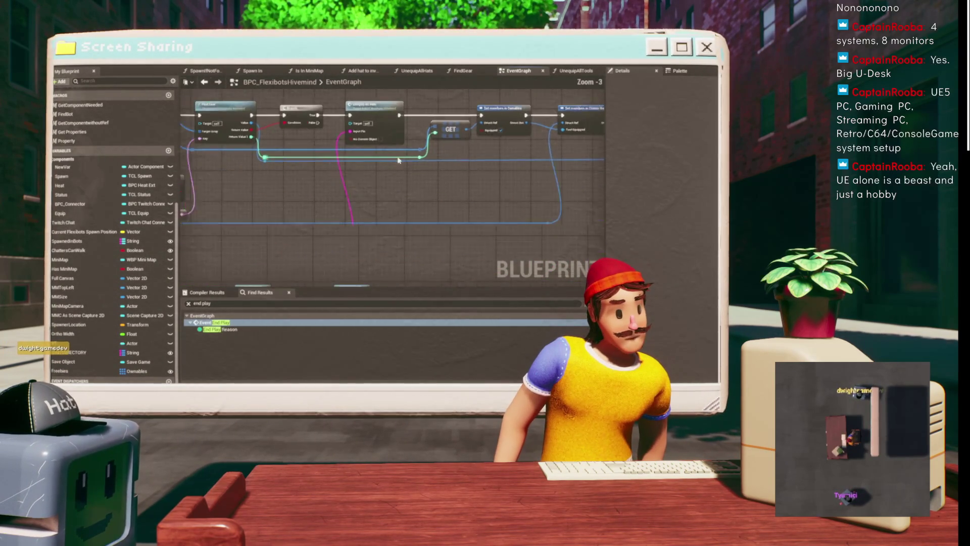
scroll(346, 189, up, 3)
scroll(364, 151, down, 2)
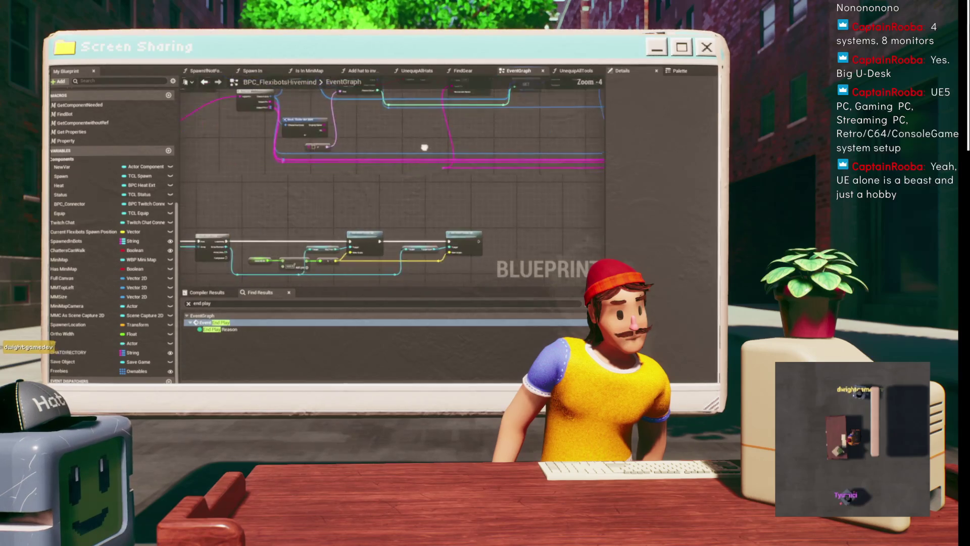
mouse_move(455, 283)
mouse_down()
mouse_move(461, 163)
mouse_move(317, 215)
mouse_up()
scroll(437, 167, up, 2)
mouse_move(231, 246)
mouse_down()
mouse_move(443, 204)
mouse_move(465, 248)
mouse_up()
drag(396, 232, 740, 242)
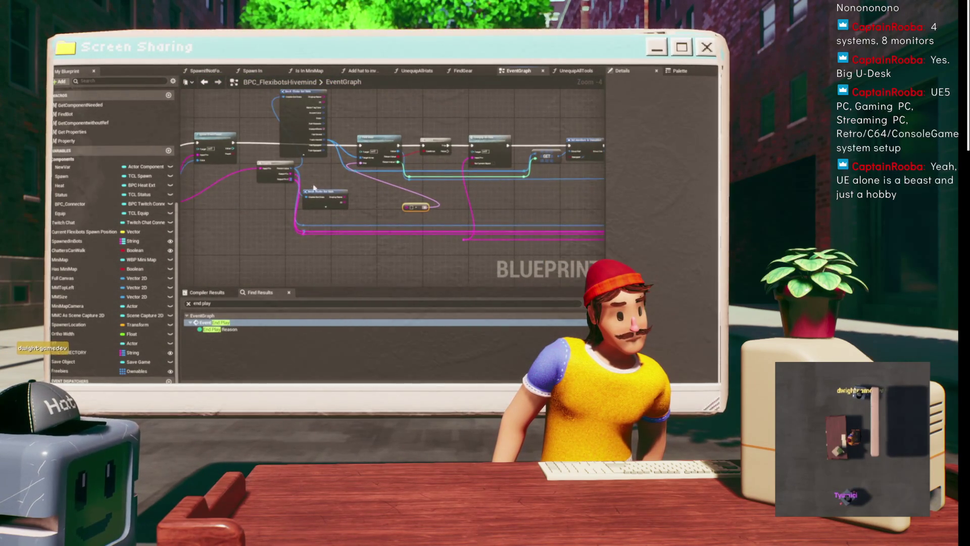
scroll(316, 185, up, 2)
drag(316, 197, 316, 167)
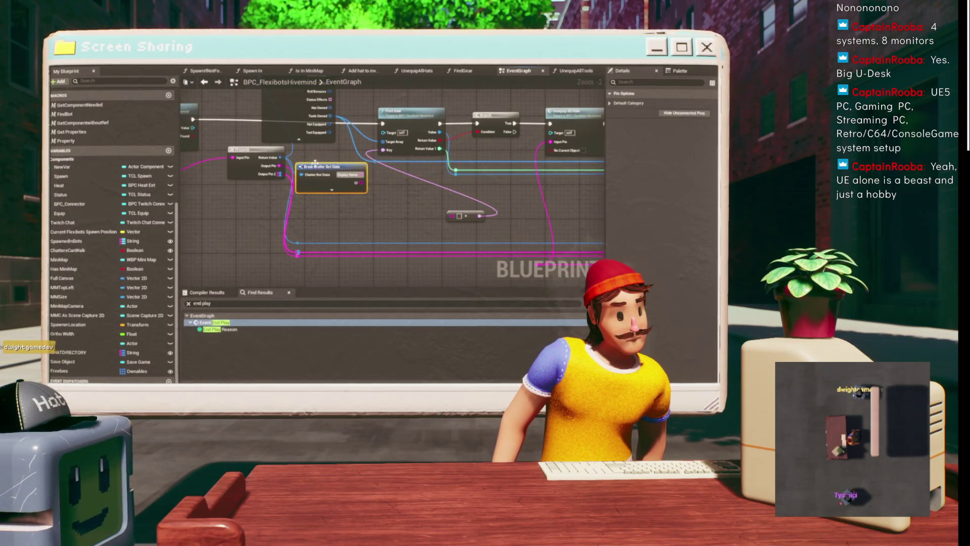
click(405, 198)
Wire the GET node's output into the Set members in Ownables node.
scroll(406, 198, down, 2)
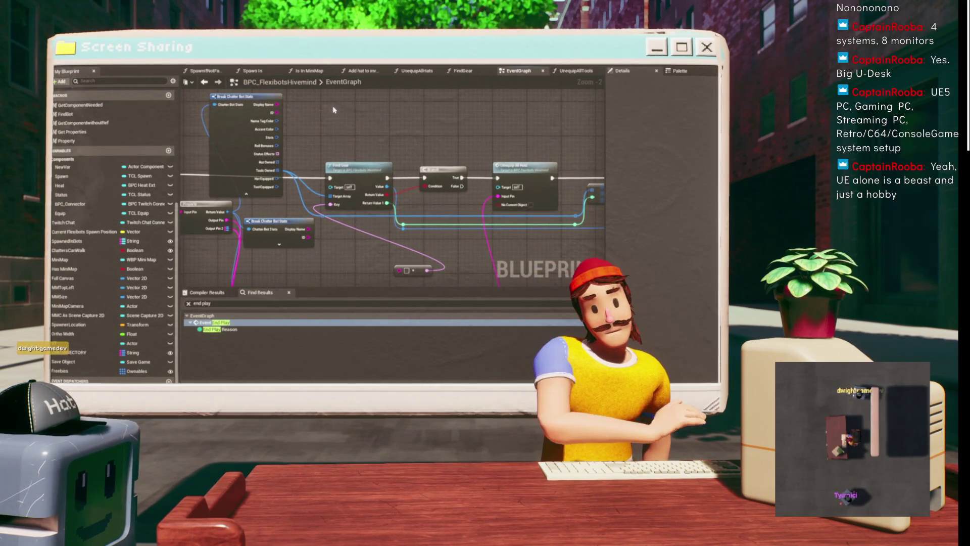
mouse_move(202, 144)
mouse_down()
mouse_move(526, 172)
mouse_move(343, 172)
mouse_up()
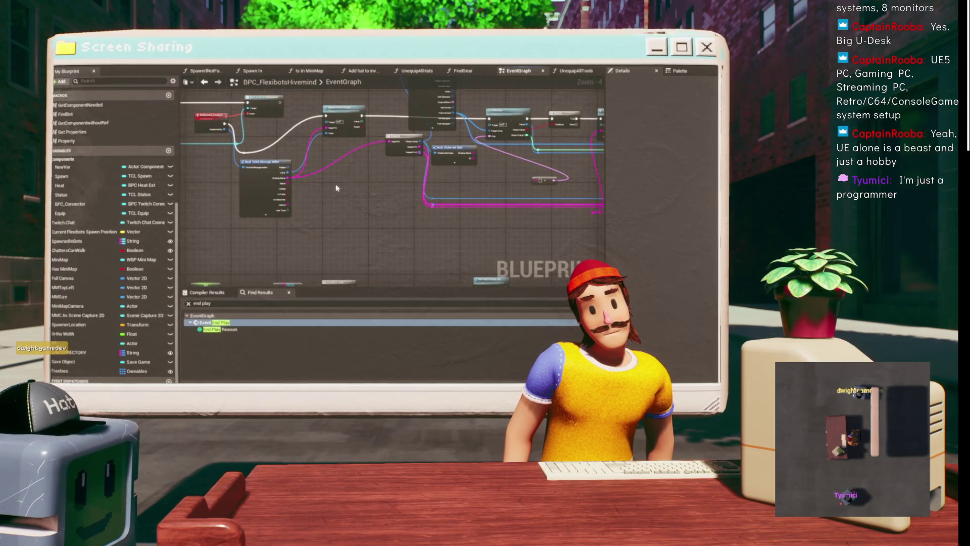
scroll(323, 202, up, 1)
click(321, 227)
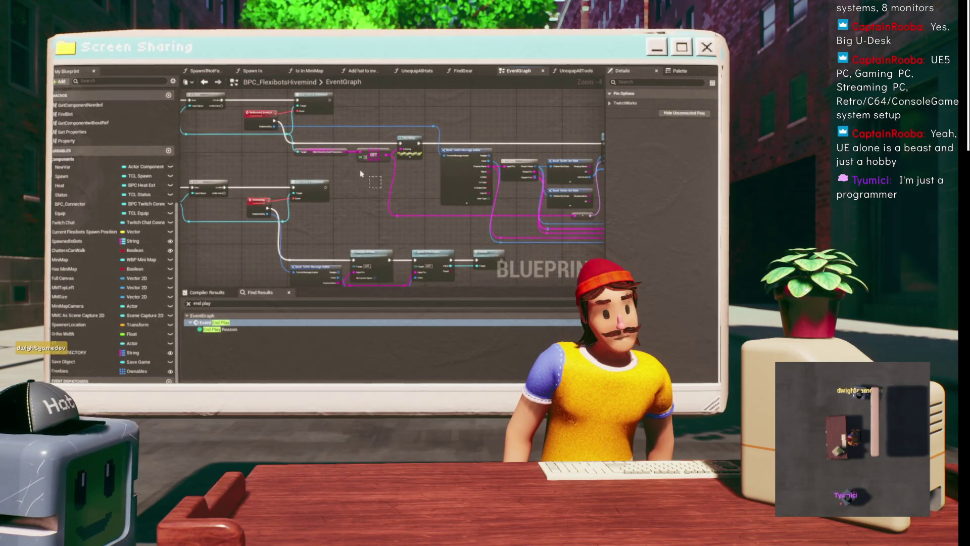
drag(474, 198, 317, 192)
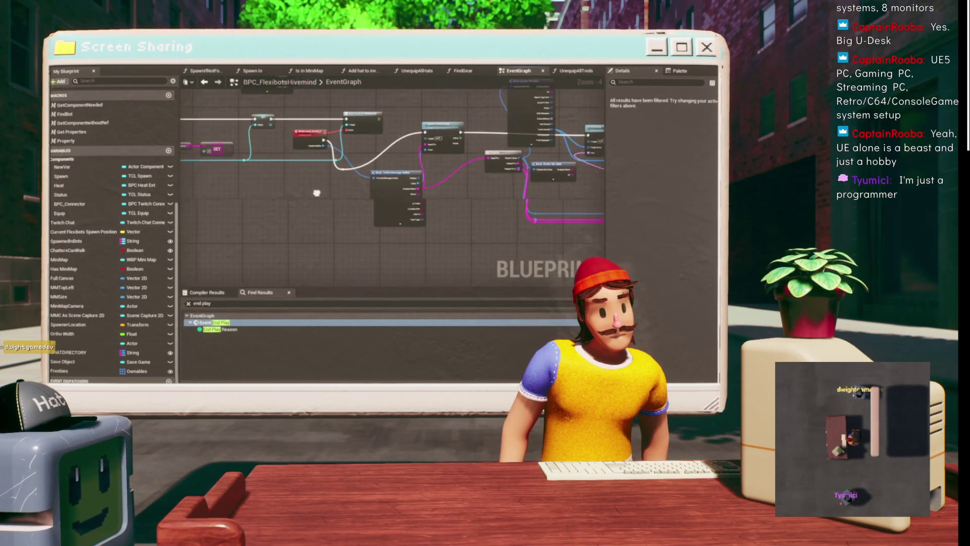
mouse_move(330, 148)
mouse_down()
mouse_move(689, 151)
mouse_move(448, 249)
mouse_move(622, 226)
mouse_move(456, 197)
mouse_up()
Open the Unequip All Hats function to inspect it.
scroll(374, 170, up, 2)
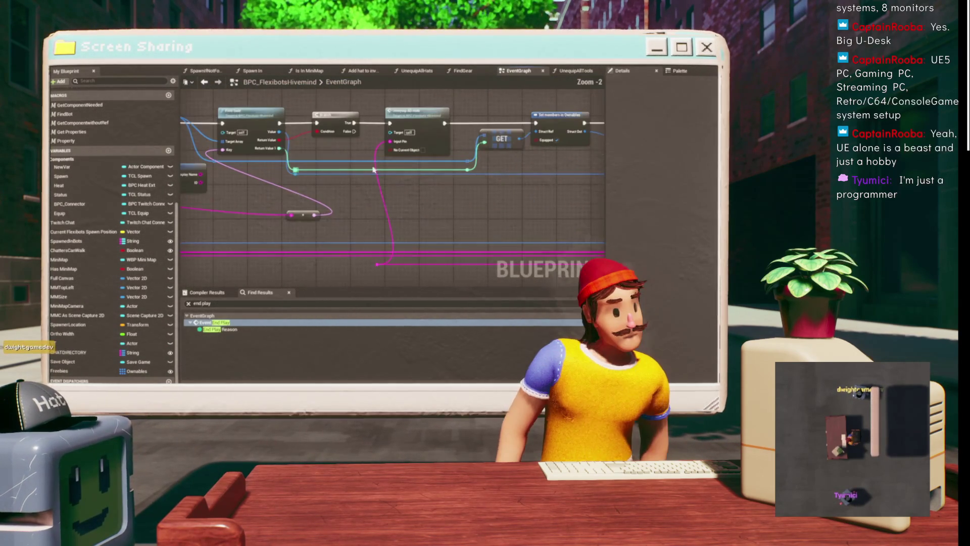
mouse_move(455, 147)
mouse_down()
mouse_move(415, 101)
mouse_move(380, 195)
mouse_up()
mouse_move(345, 130)
mouse_down()
mouse_move(346, 190)
mouse_move(366, 144)
mouse_move(408, 110)
mouse_up()
double_click(409, 149)
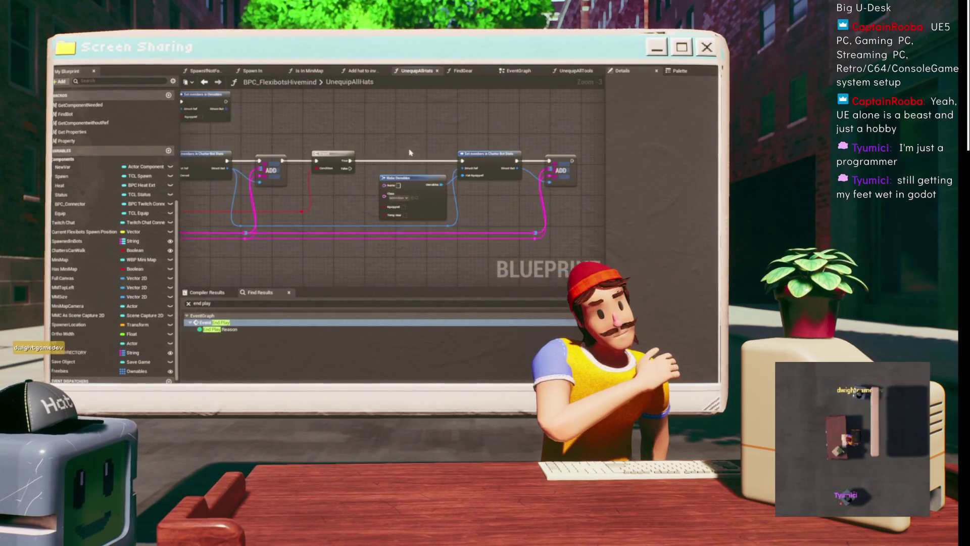
Look over the UnequipAllHats graph, then return to the EventGraph.
drag(544, 142, 604, 178)
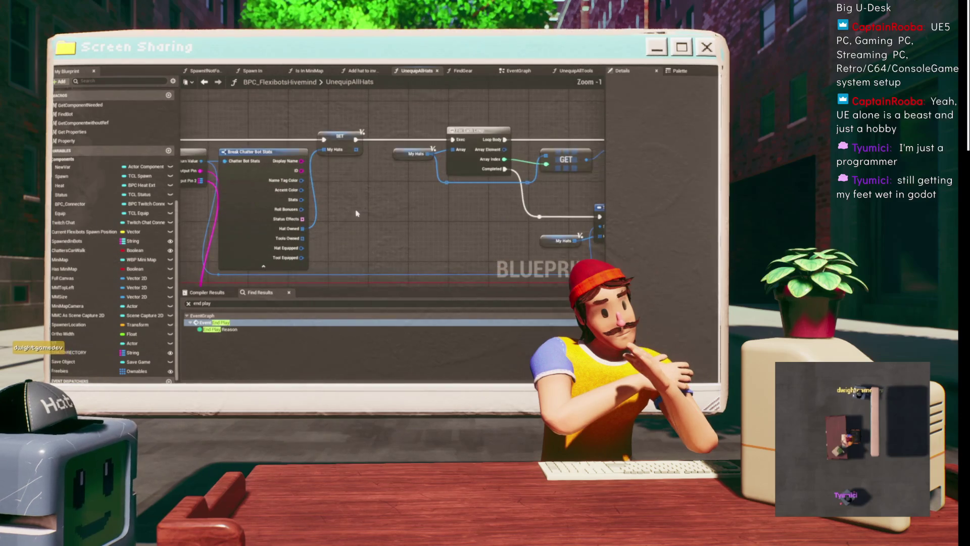
scroll(361, 213, up, 2)
click(207, 82)
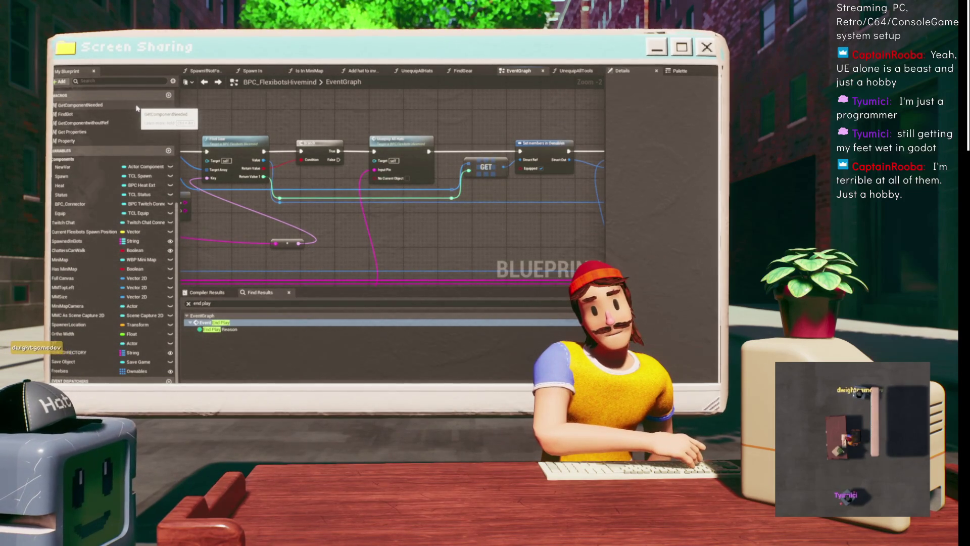
Add an Unequip All Tools call and wire its exec output to Set members.
scroll(126, 147, up, 5)
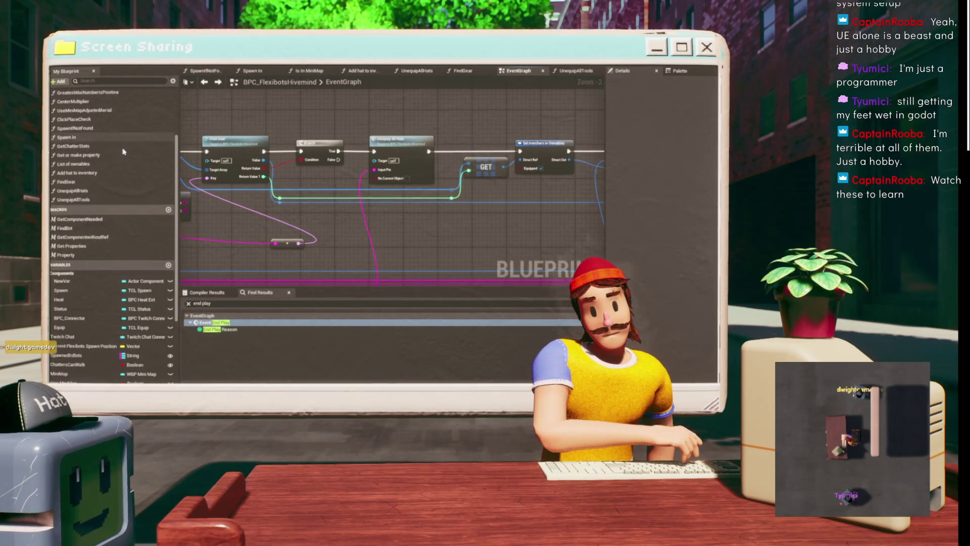
scroll(124, 151, up, 5)
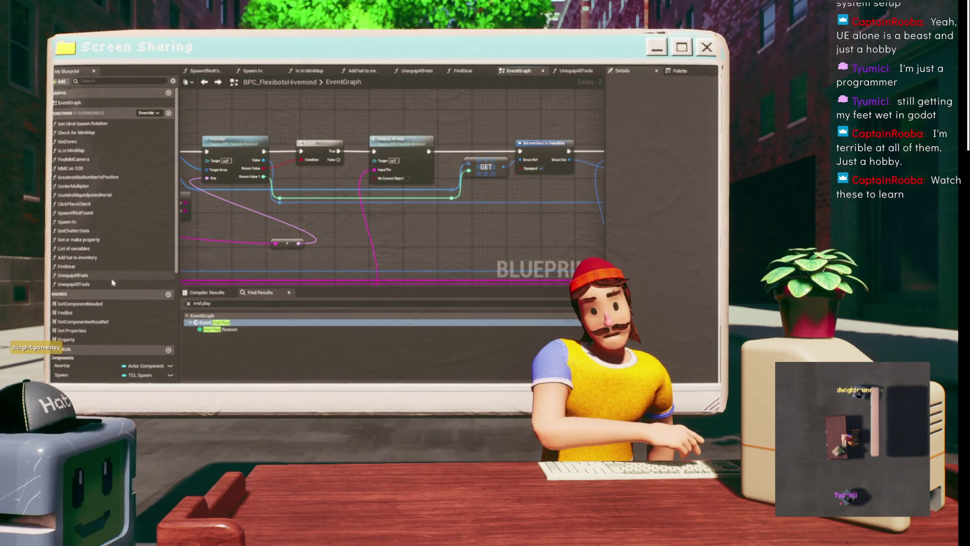
mouse_move(112, 283)
mouse_down()
mouse_move(417, 199)
mouse_move(382, 101)
mouse_move(372, 106)
mouse_up()
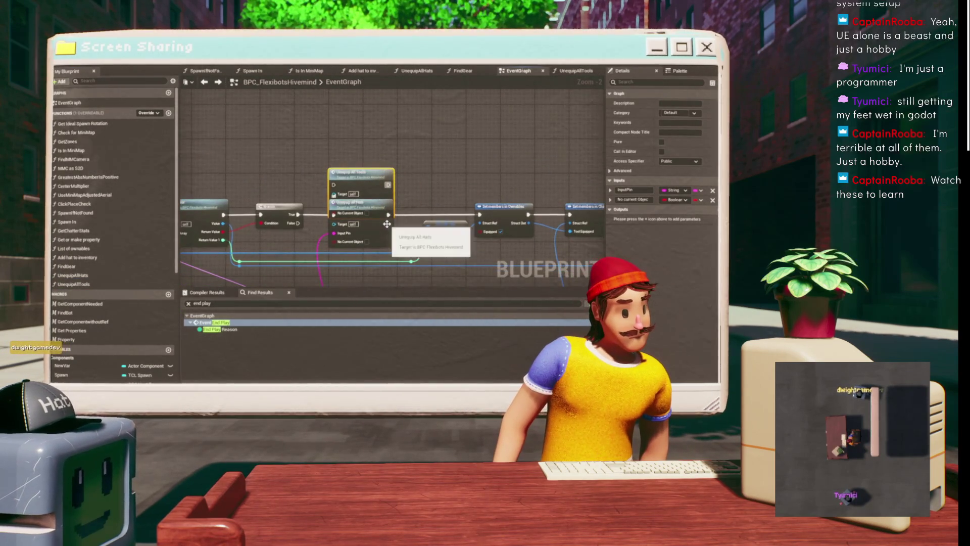
drag(388, 214, 389, 184)
Chain Unequip All Tools after Unequip All Hats and drag the reroute wire toward a Color pin.
click(340, 223)
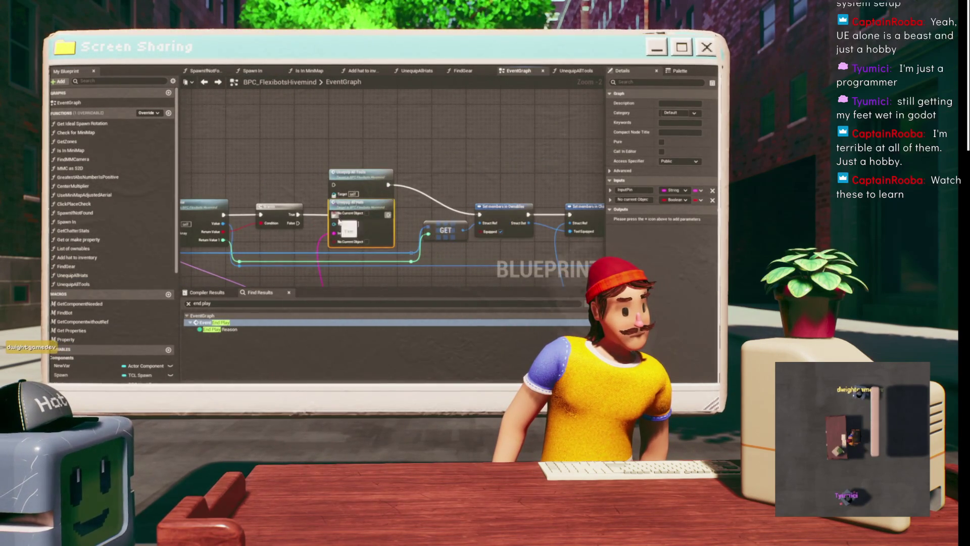
double_click(387, 237)
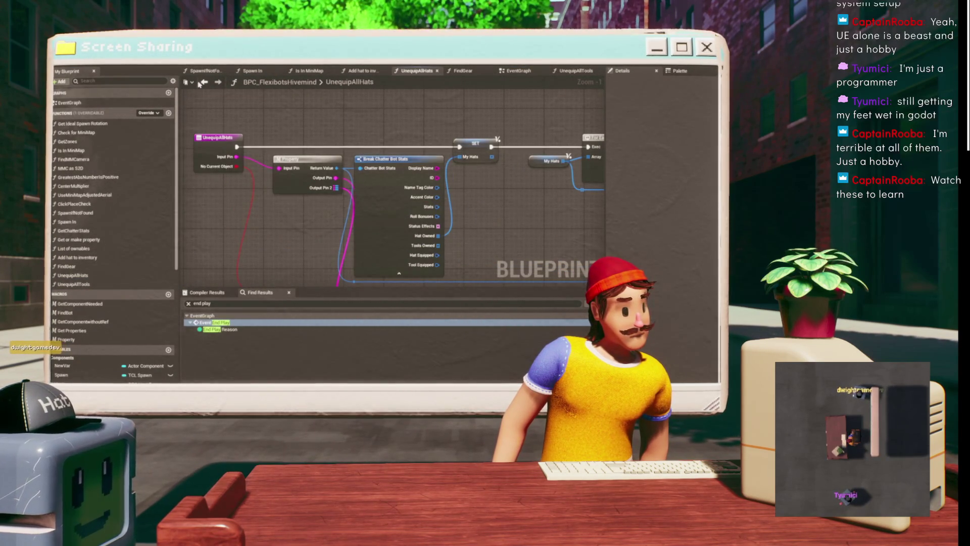
click(202, 83)
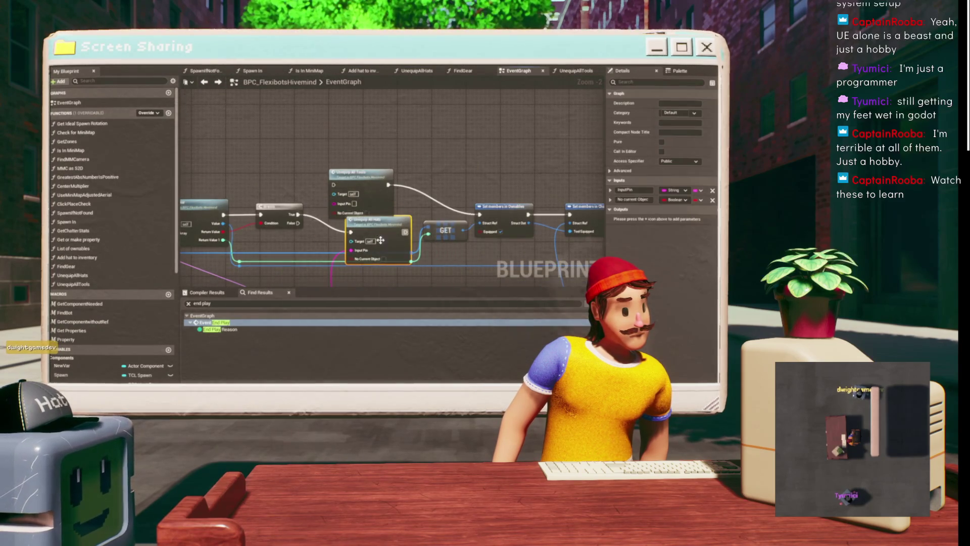
mouse_move(352, 232)
mouse_down()
mouse_move(334, 155)
mouse_move(377, 199)
mouse_move(387, 230)
mouse_up()
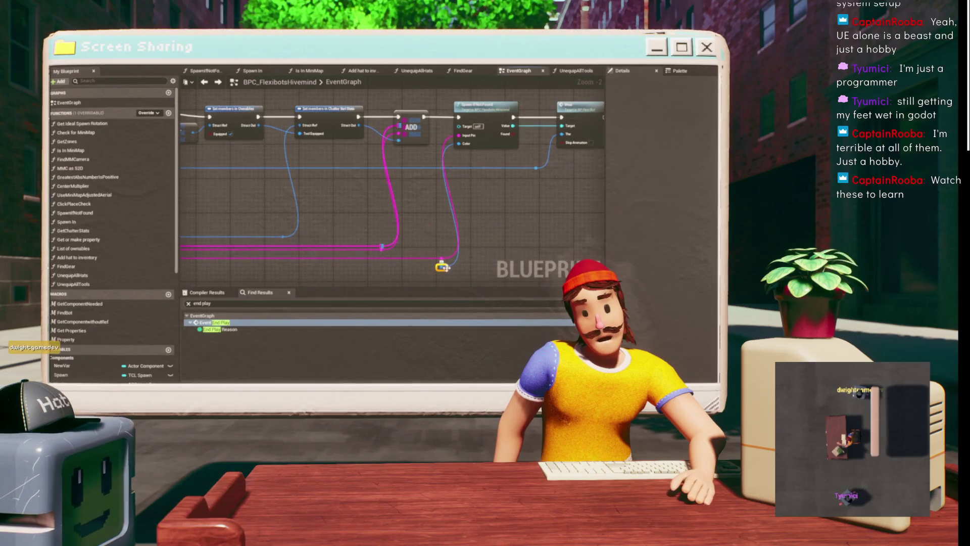
mouse_move(442, 268)
mouse_down()
mouse_move(184, 238)
mouse_move(290, 159)
mouse_move(349, 172)
mouse_move(364, 129)
mouse_move(339, 198)
mouse_move(283, 238)
mouse_move(374, 230)
mouse_move(323, 273)
mouse_move(277, 211)
mouse_move(174, 212)
mouse_move(618, 227)
mouse_move(401, 234)
mouse_move(405, 244)
mouse_up()
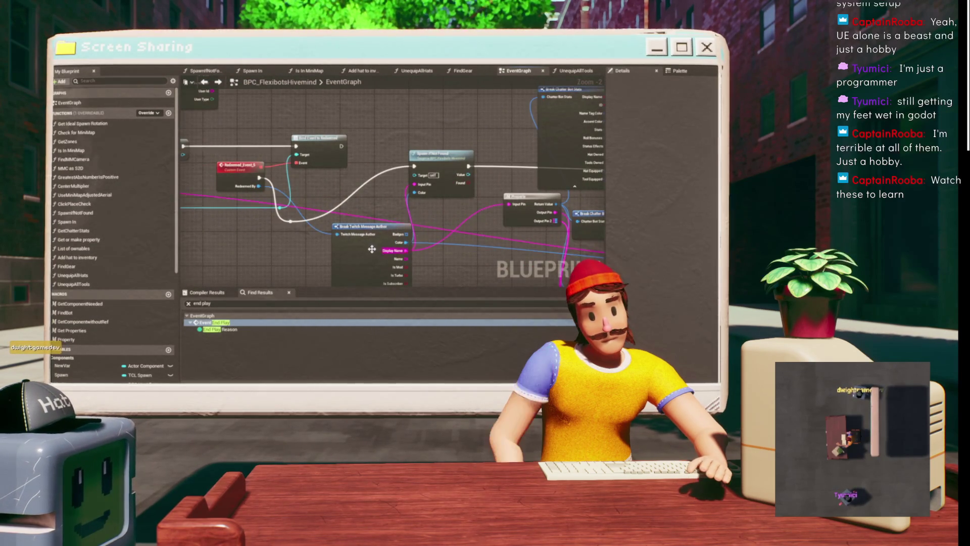
Connect the message author's Color to the reroute wire feeding Spawn If Not Found.
click(379, 243)
scroll(394, 199, down, 2)
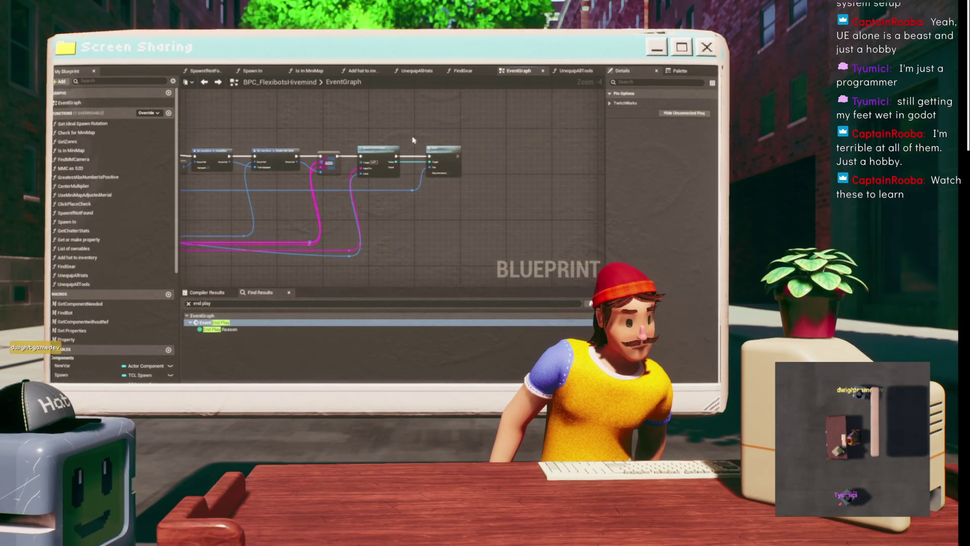
double_click(384, 152)
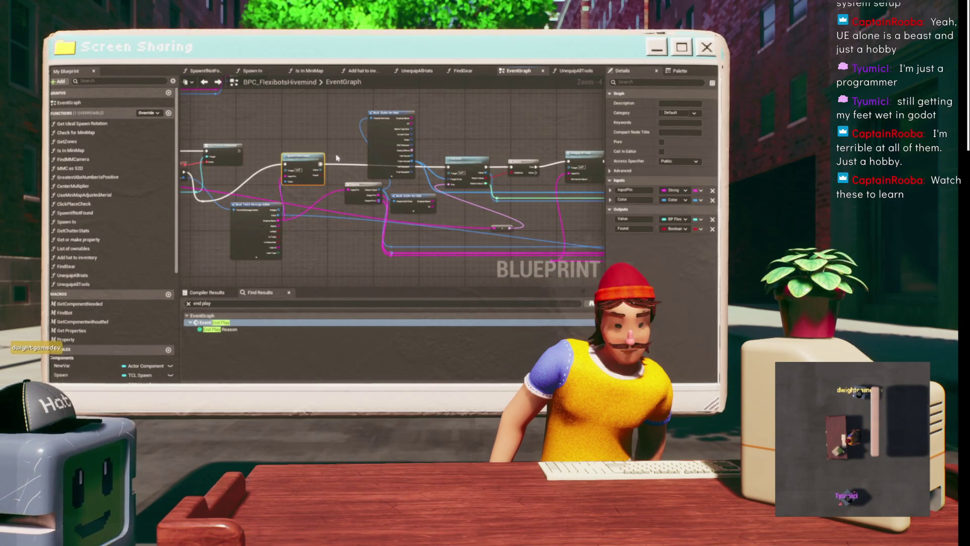
key(Delete)
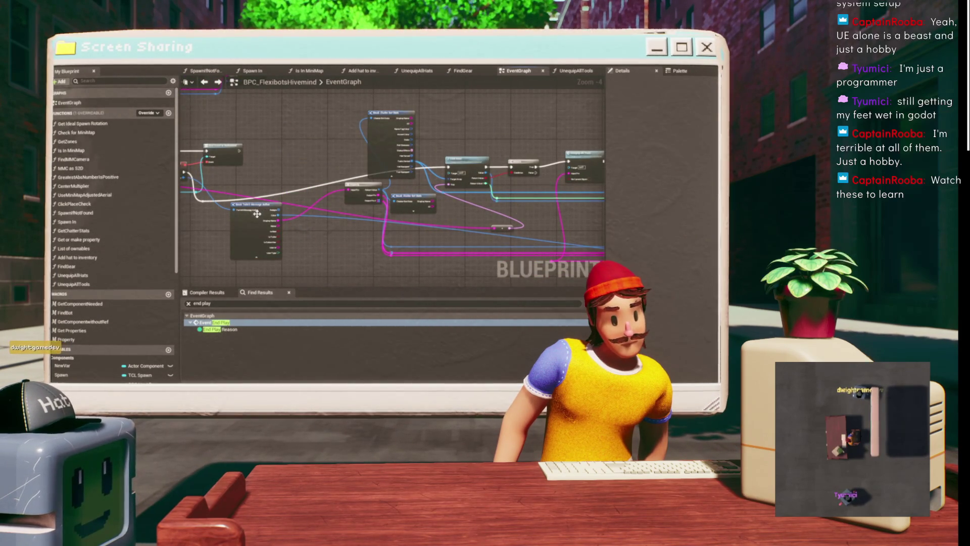
Straighten the wires around the Redeemed event and move it below the lower chain.
click(233, 160)
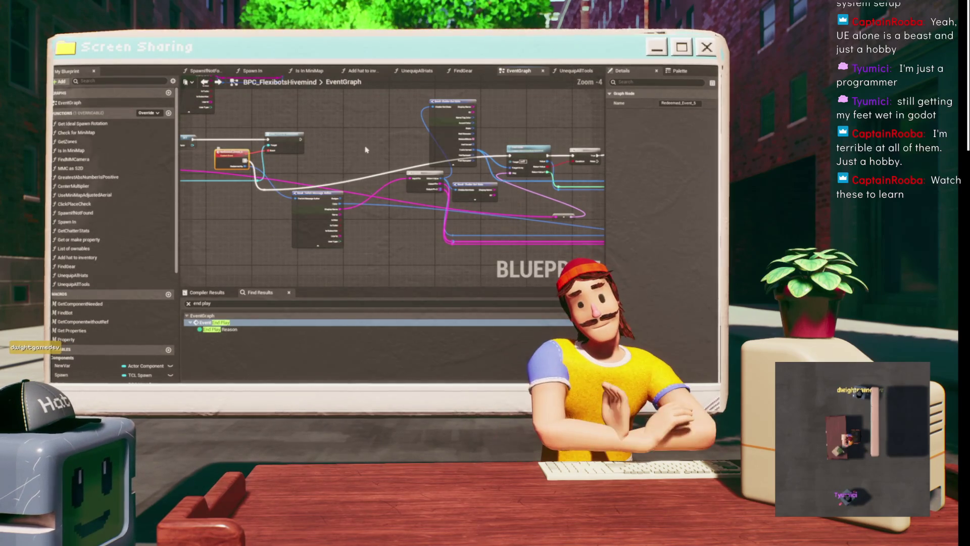
key(f)
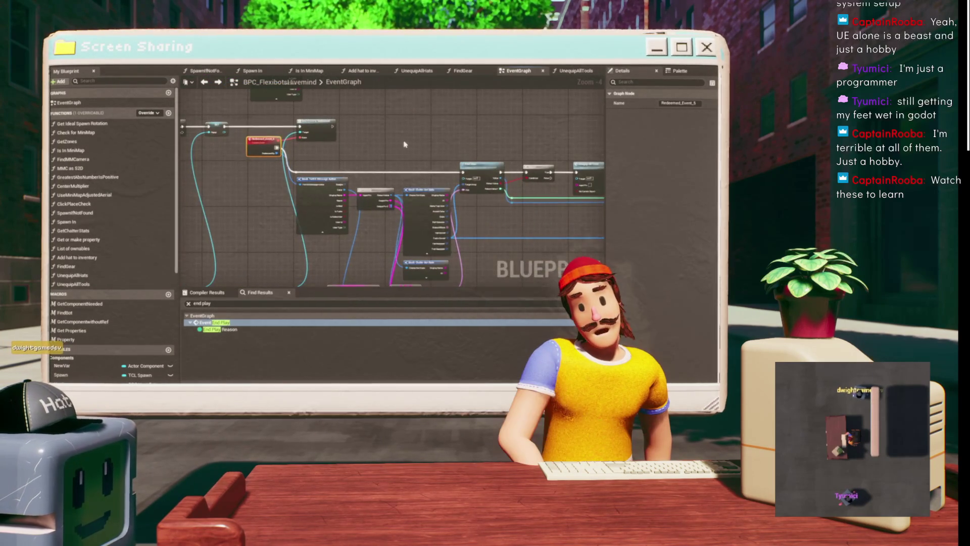
scroll(404, 145, down, 5)
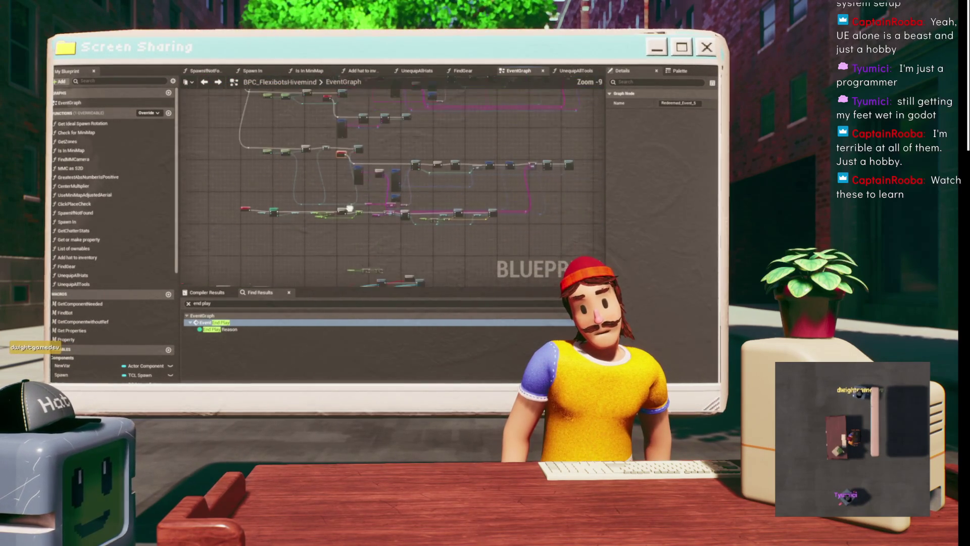
drag(245, 162, 285, 197)
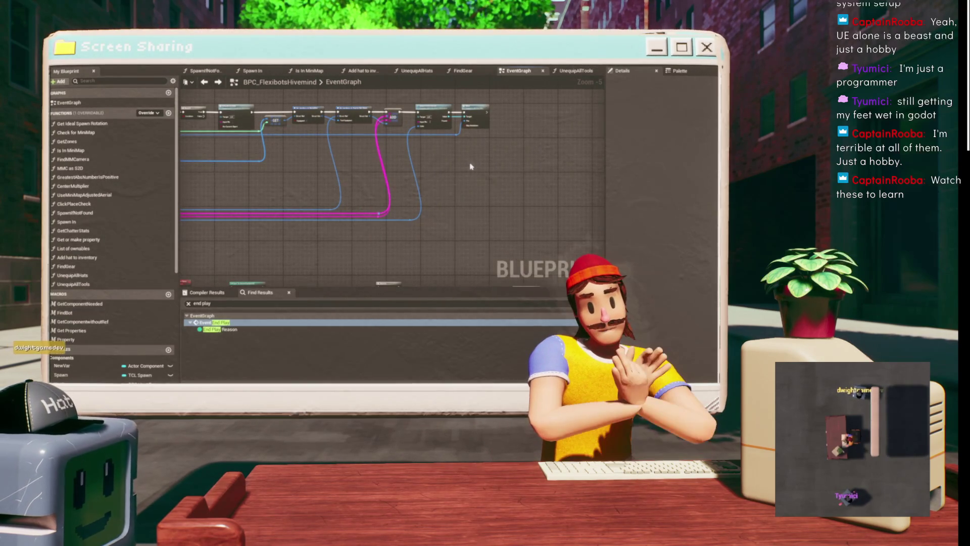
mouse_move(396, 145)
mouse_down()
mouse_move(342, 165)
mouse_move(561, 165)
mouse_up()
scroll(435, 172, up, 3)
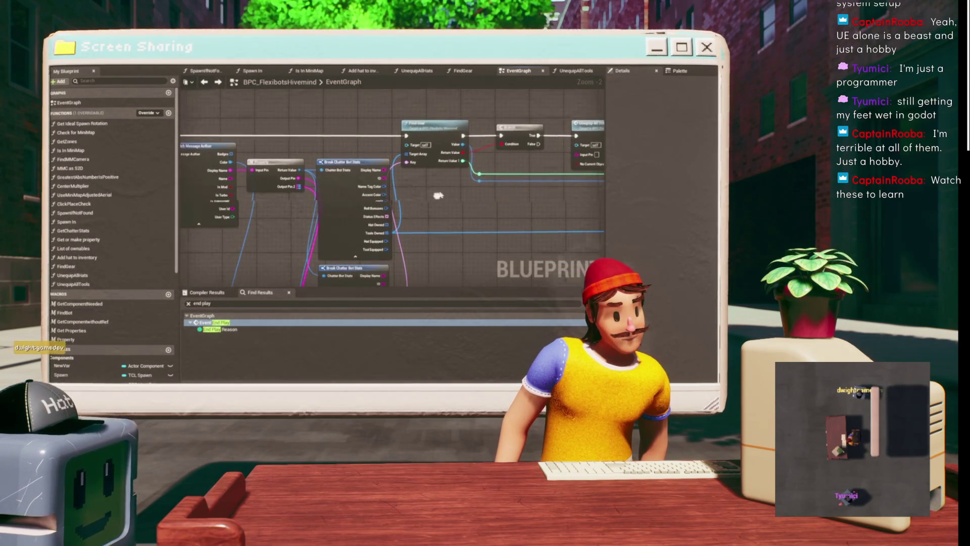
Place the Break Chatter Bot Stats node beside Find Gear.
click(343, 159)
drag(409, 178, 409, 178)
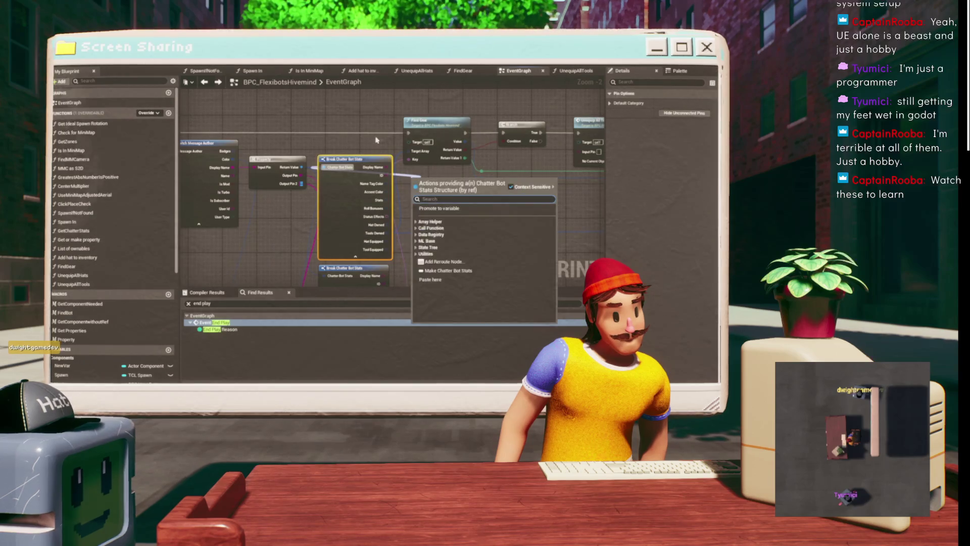
key(Escape)
mouse_move(344, 158)
mouse_down()
mouse_move(302, 134)
mouse_move(340, 177)
mouse_up()
mouse_move(401, 159)
mouse_down()
mouse_move(320, 158)
mouse_move(341, 161)
mouse_up()
click(402, 167)
Hide Break Chatter Bot Stats' unconnected pins so only Tools Owned remains.
drag(373, 227, 355, 207)
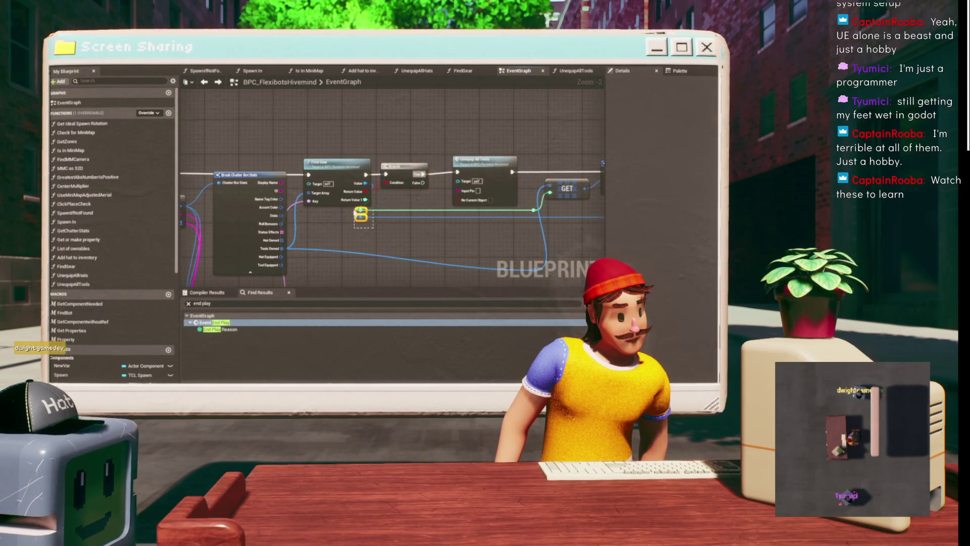
drag(383, 241, 388, 194)
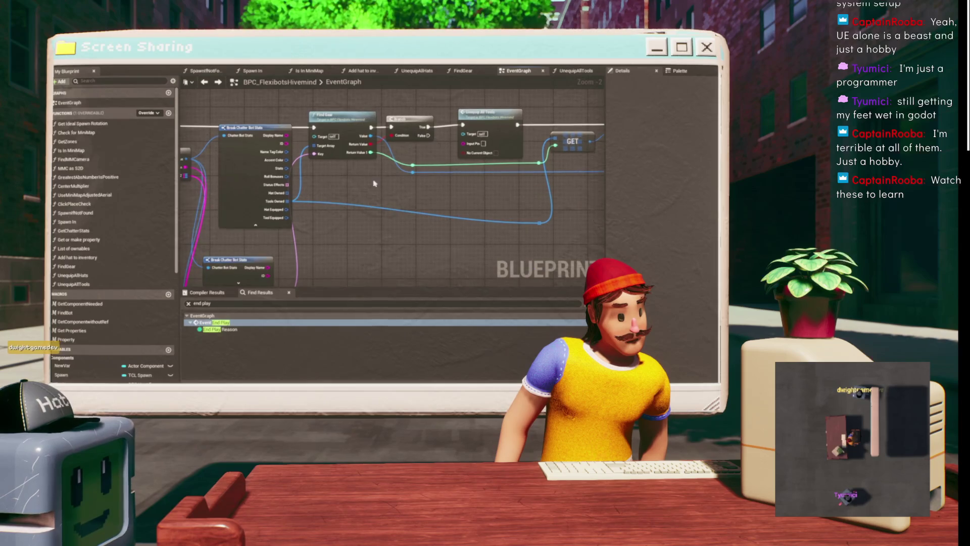
click(243, 208)
click(255, 225)
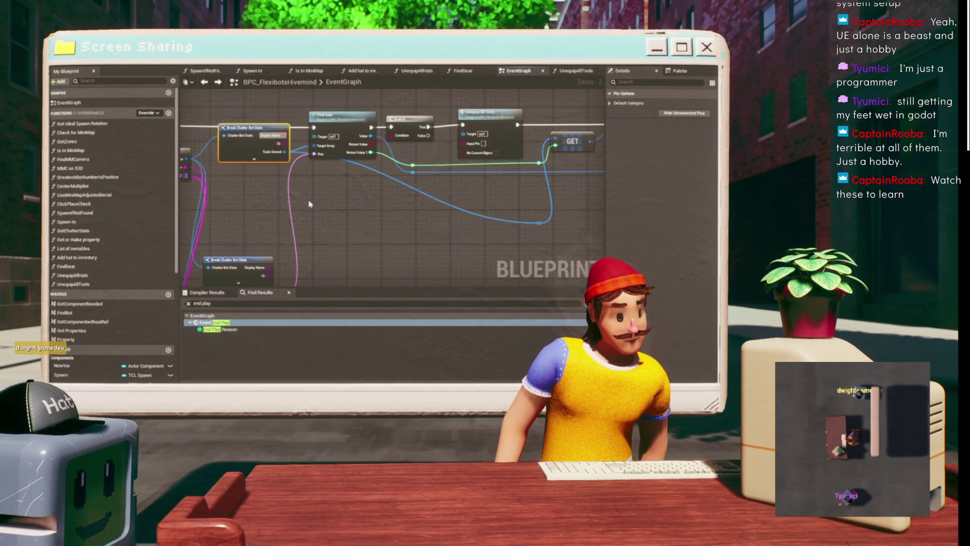
mouse_move(367, 204)
mouse_down()
mouse_move(401, 124)
mouse_move(275, 195)
mouse_move(425, 148)
mouse_move(362, 164)
mouse_up()
scroll(361, 163, down, 5)
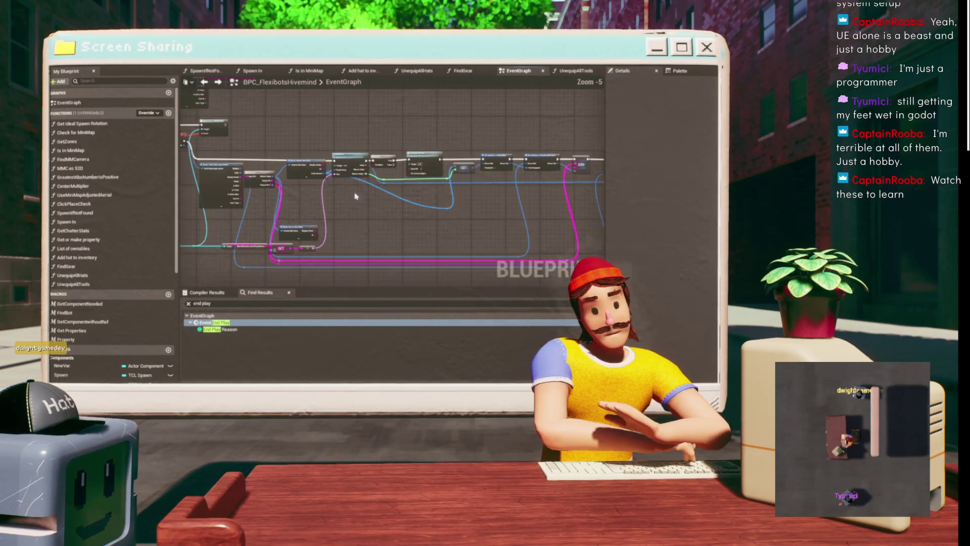
scroll(354, 207, up, 4)
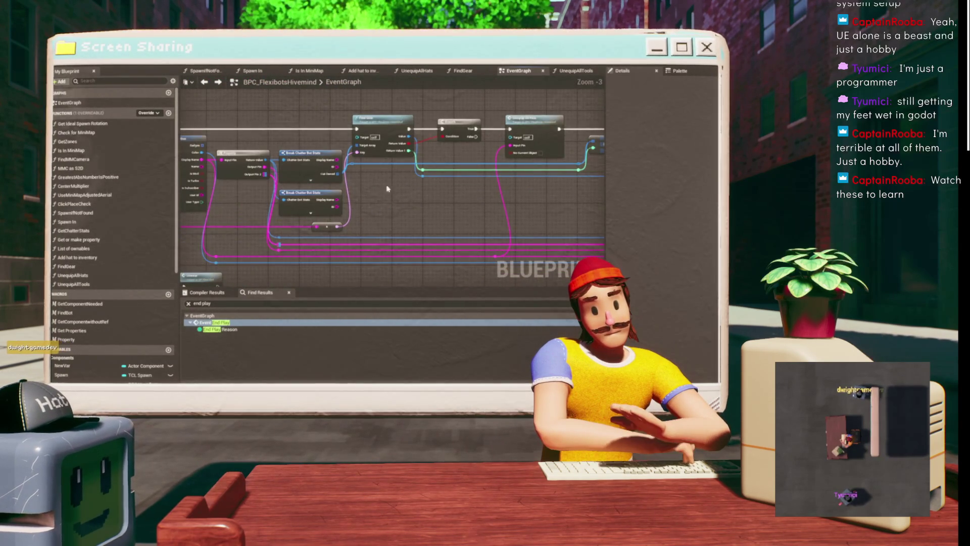
mouse_move(383, 193)
mouse_down()
mouse_move(325, 260)
mouse_move(368, 169)
mouse_move(324, 238)
mouse_move(256, 279)
mouse_up()
scroll(303, 245, down, 2)
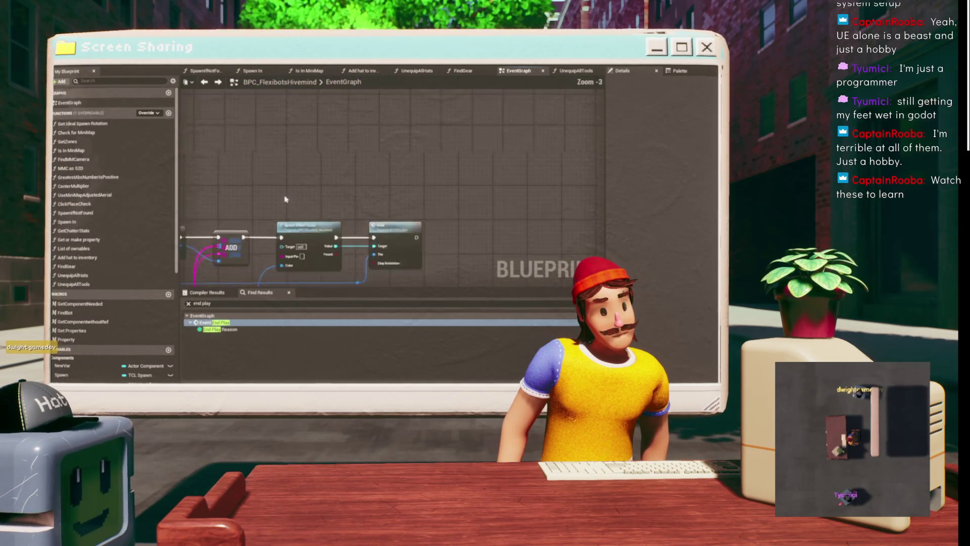
scroll(285, 200, up, 3)
drag(438, 92, 417, 165)
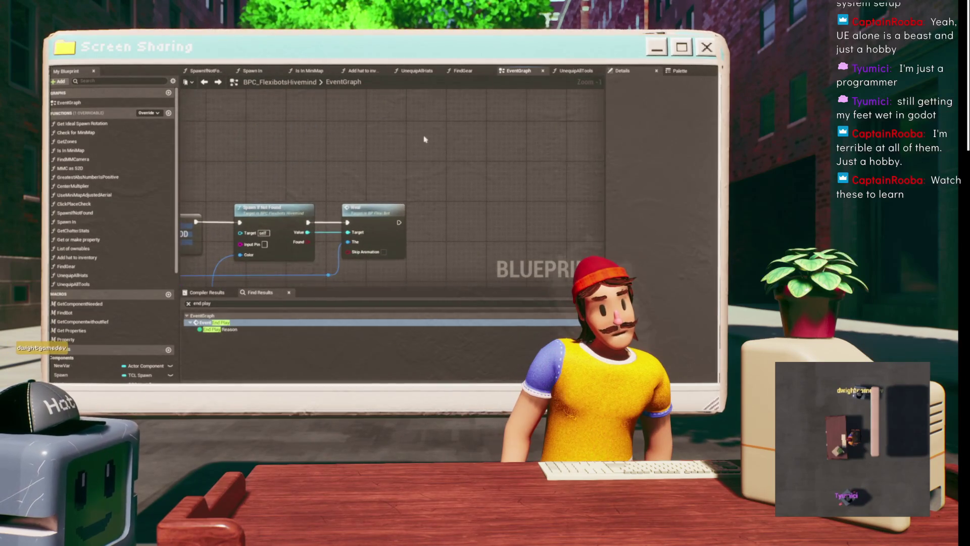
scroll(419, 120, down, 1)
mouse_move(197, 224)
mouse_down()
mouse_move(364, 138)
mouse_move(370, 124)
mouse_move(298, 146)
mouse_move(424, 151)
mouse_move(380, 175)
mouse_up()
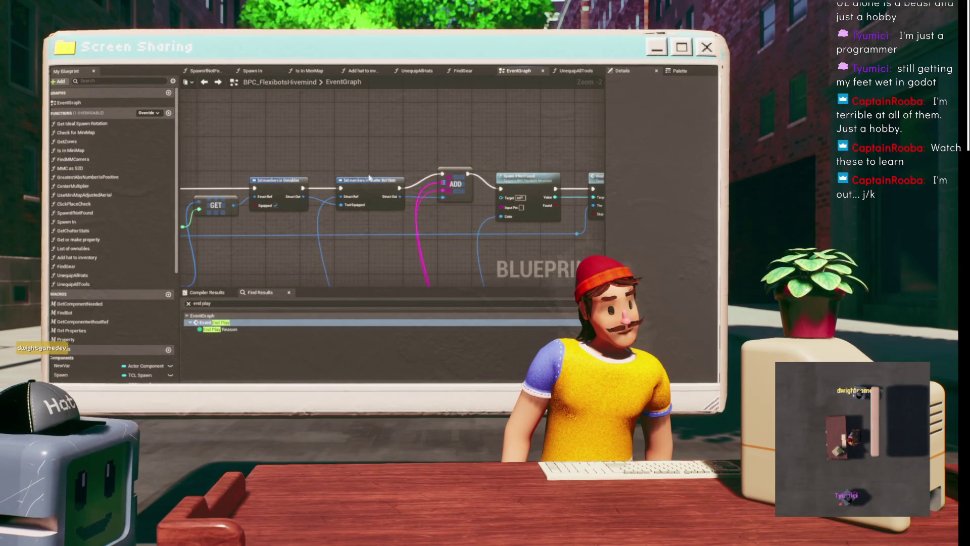
Nudge the Set members in Chatter Bot Stats node up slightly.
scroll(329, 188, up, 2)
mouse_move(324, 206)
mouse_down()
mouse_move(323, 195)
mouse_move(310, 210)
mouse_move(340, 210)
mouse_up()
click(353, 176)
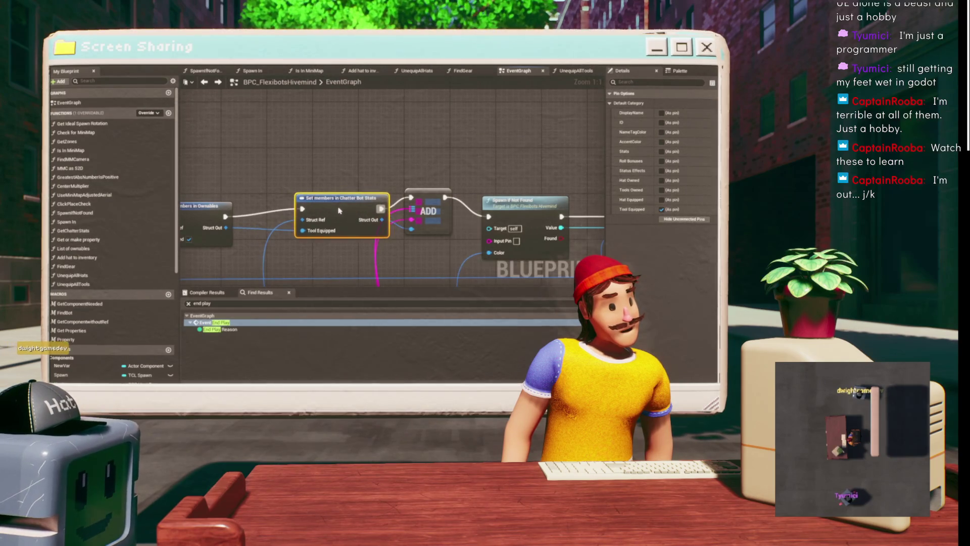
drag(356, 175, 225, 137)
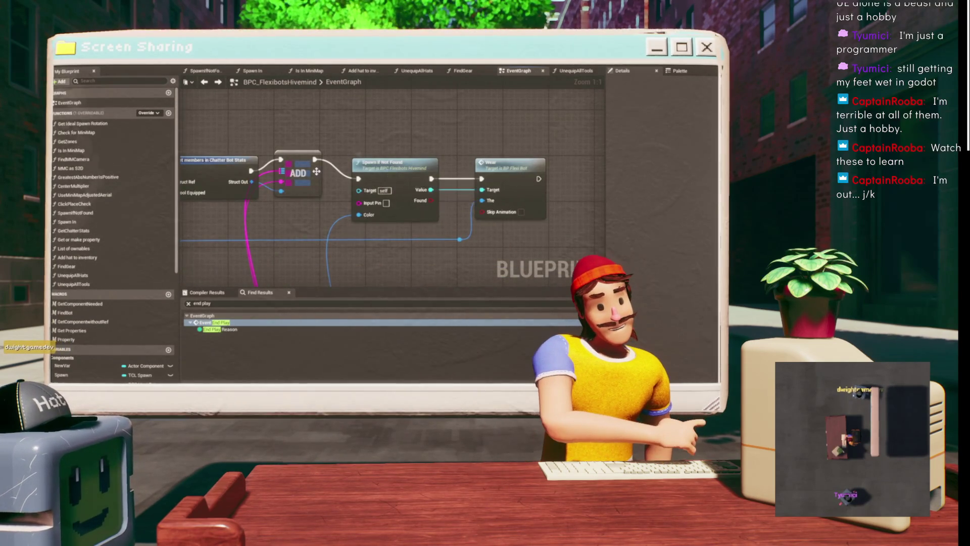
drag(330, 126, 523, 134)
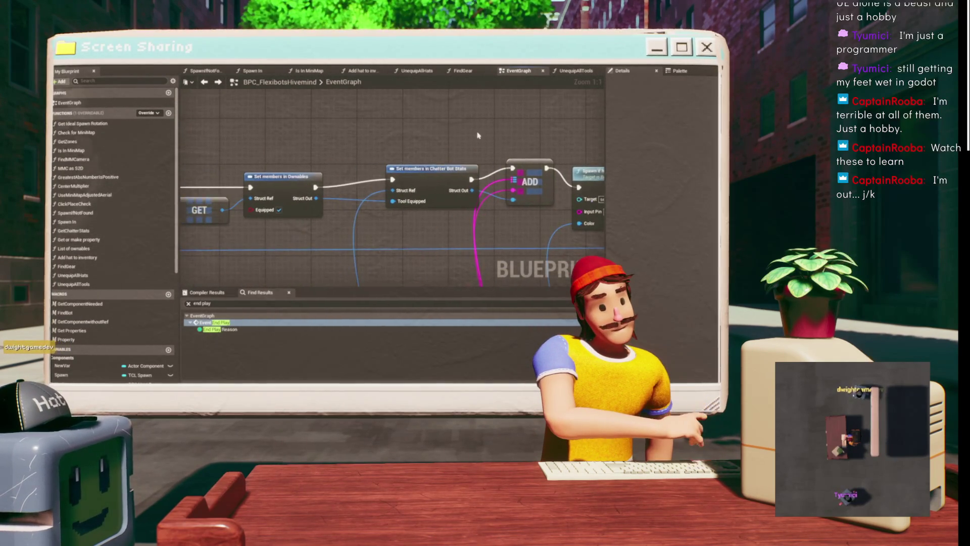
Pull a new wire out of Spawn If Not Found's Input Pin.
scroll(358, 193, down, 2)
drag(359, 193, 384, 162)
mouse_move(364, 210)
mouse_down()
mouse_move(372, 177)
mouse_move(366, 135)
mouse_up()
drag(262, 128, 294, 238)
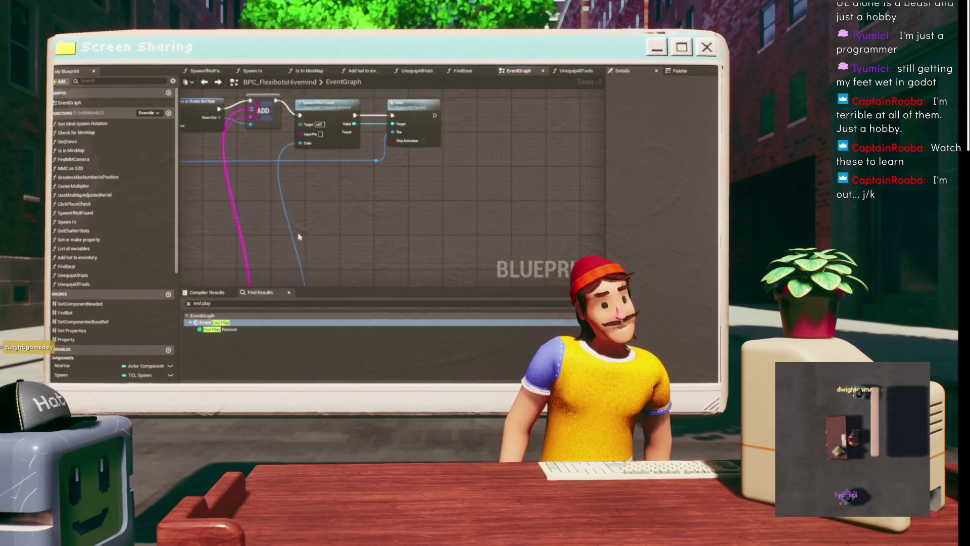
drag(274, 155, 273, 202)
scroll(273, 203, up, 2)
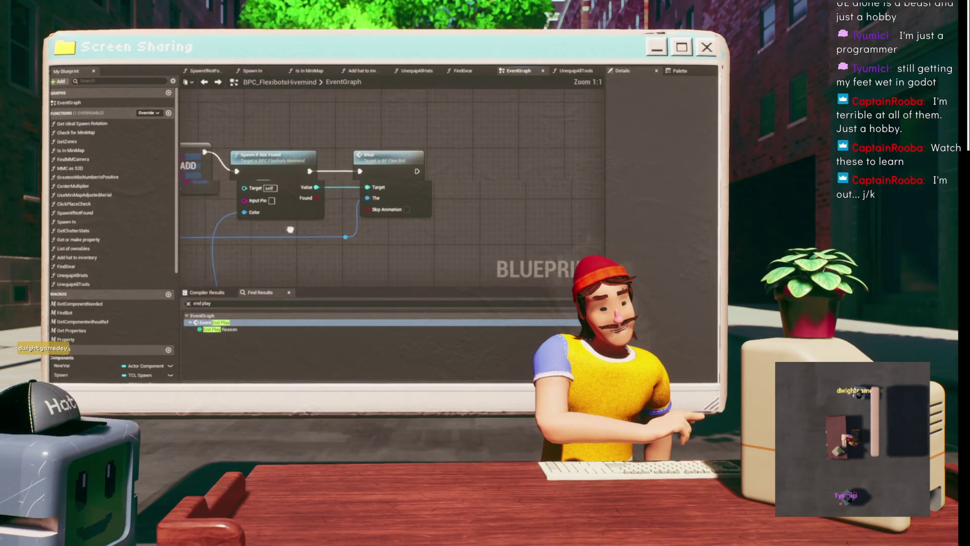
drag(345, 201, 161, 251)
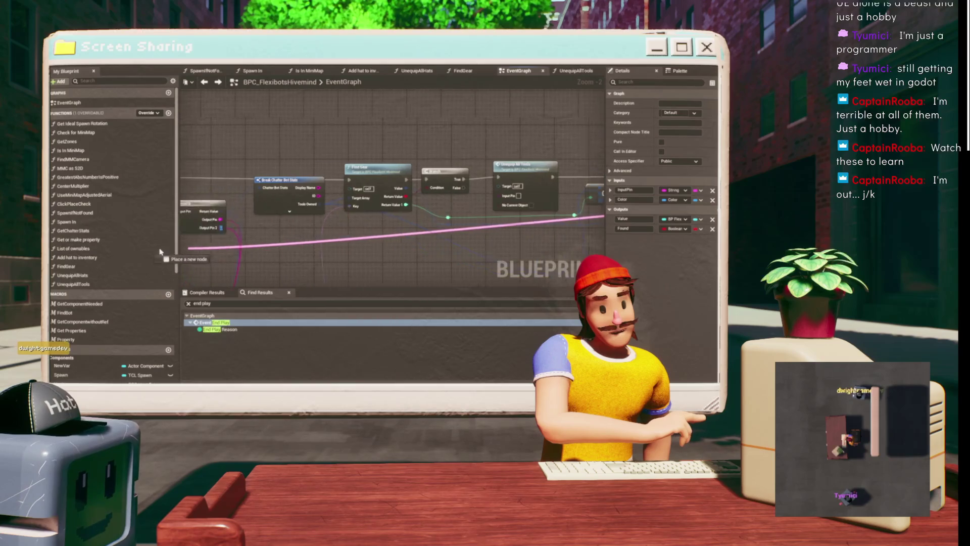
Drop the Input Pin wire onto Break Chatter Bot Stats' Display Name output.
drag(368, 190, 369, 190)
click(349, 207)
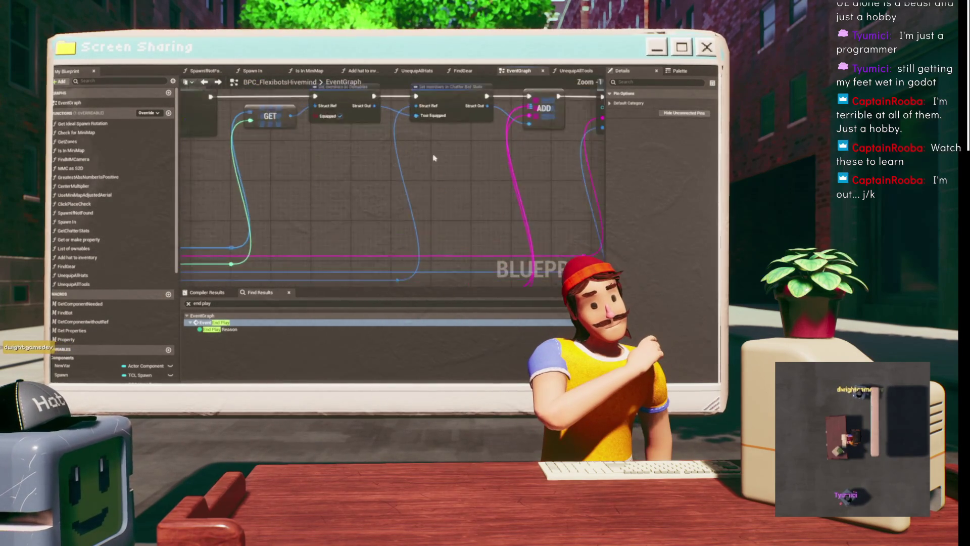
scroll(330, 185, up, 1)
scroll(330, 185, up, 1)
drag(330, 185, 306, 228)
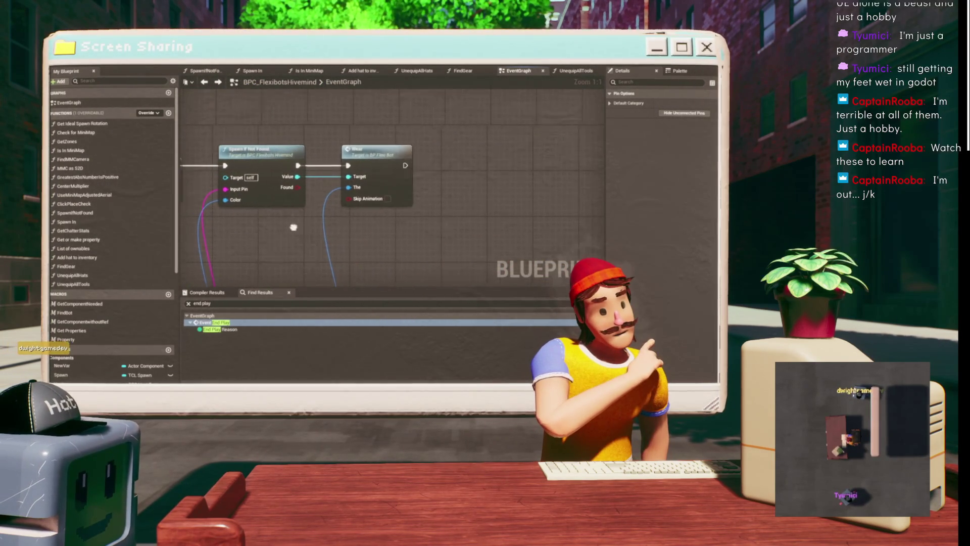
scroll(296, 193, down, 3)
mouse_move(478, 112)
mouse_down()
mouse_move(508, 128)
mouse_move(505, 152)
mouse_move(598, 177)
mouse_up()
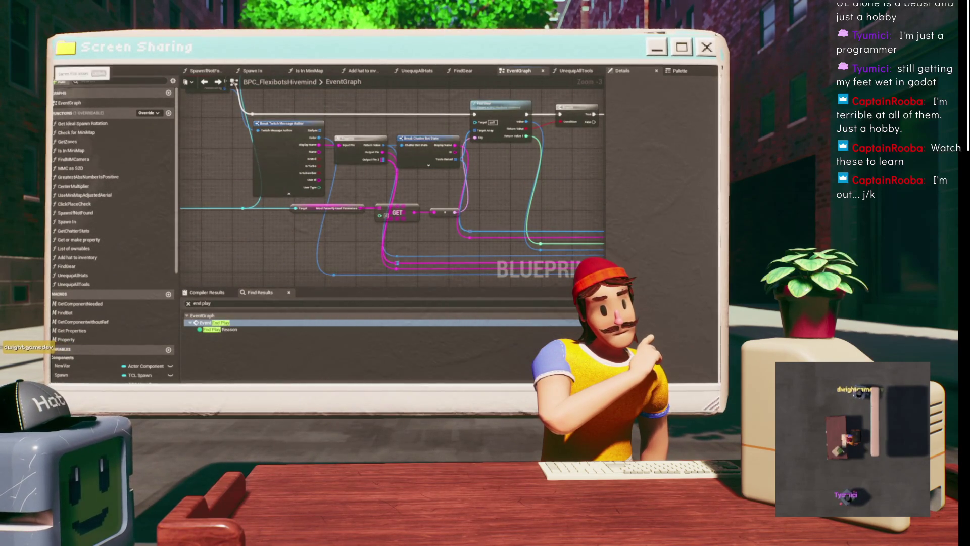
Move the Most Recently Used Parameters node and its reroute further left.
drag(367, 110, 345, 165)
click(259, 206)
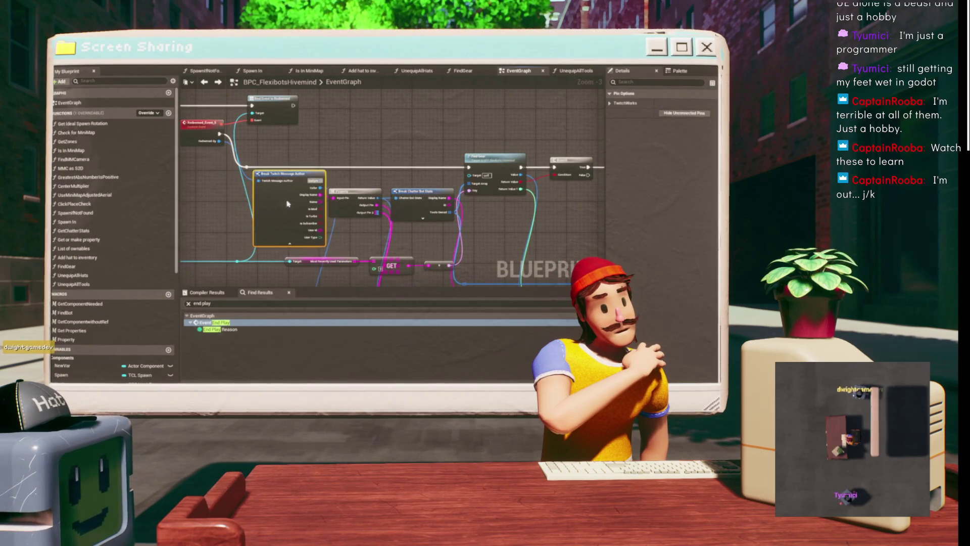
drag(399, 174, 326, 146)
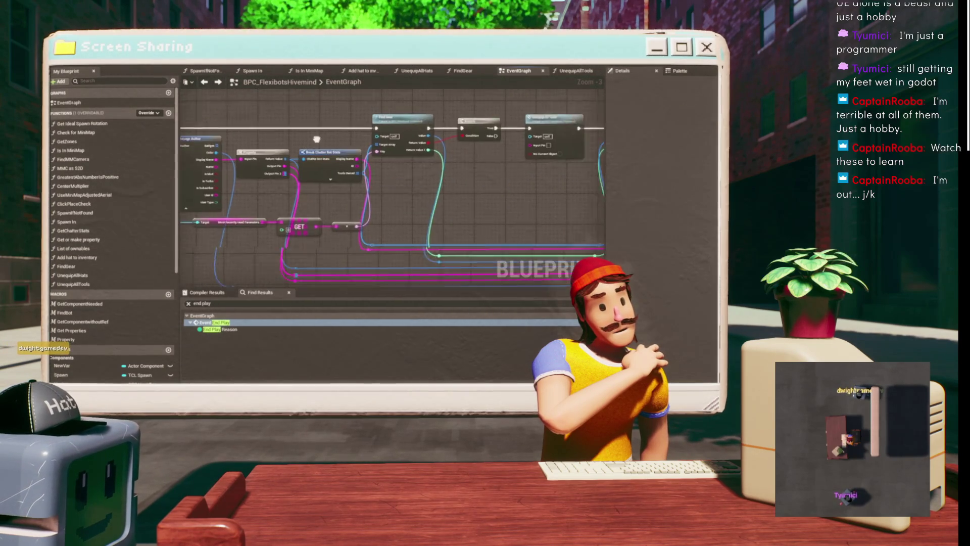
scroll(326, 146, up, 3)
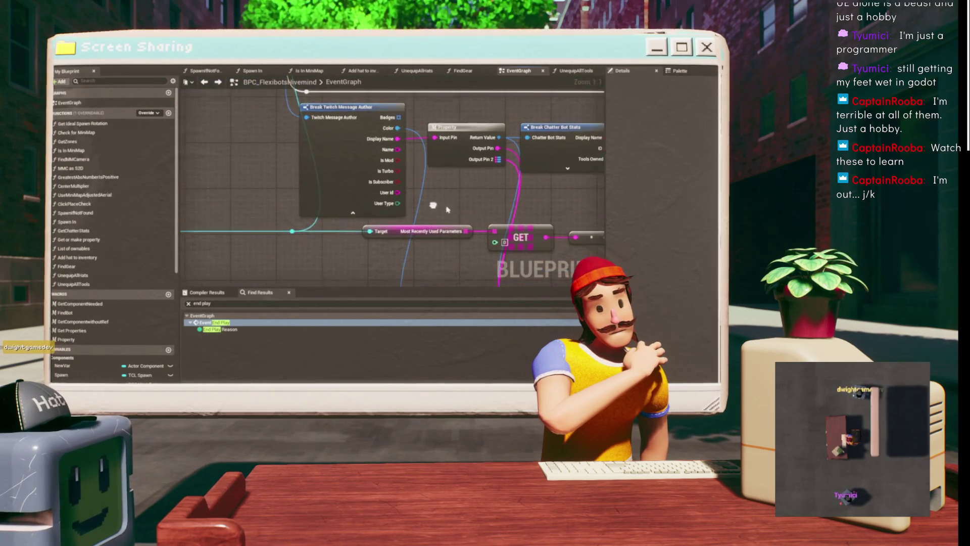
mouse_move(288, 219)
mouse_down()
mouse_move(364, 242)
mouse_move(455, 250)
mouse_up()
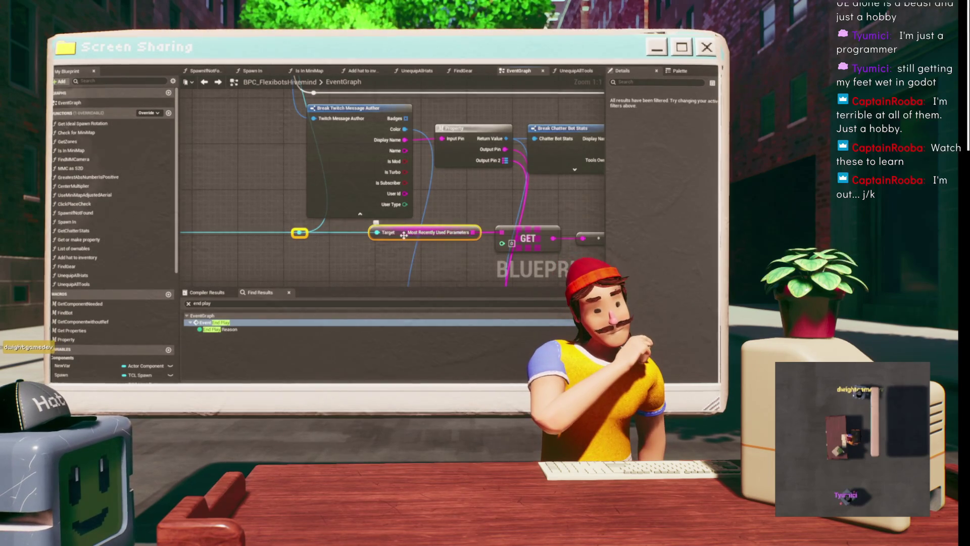
drag(404, 235, 324, 252)
click(472, 216)
Wire the Equip variable into the Target pin, undoing a stray reroute point.
scroll(472, 214, down, 2)
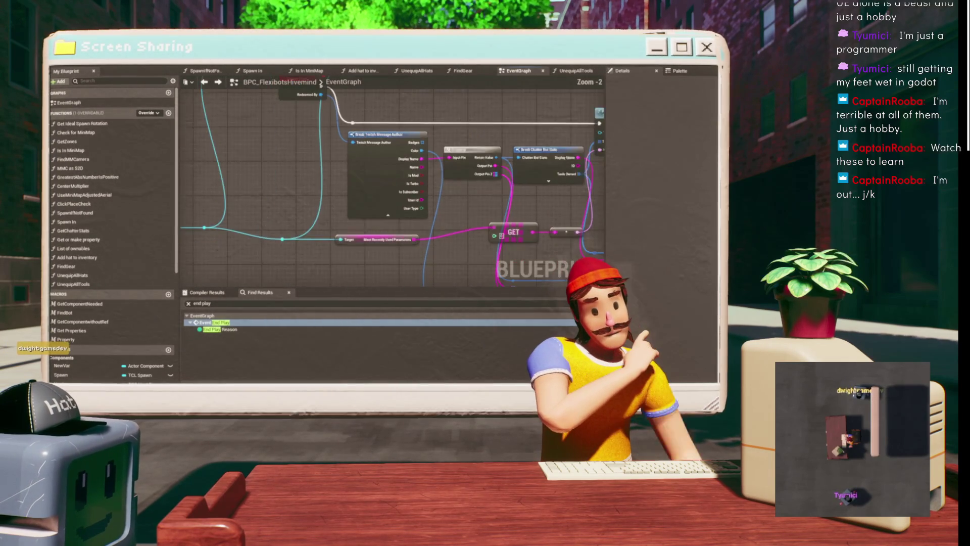
drag(472, 214, 421, 166)
mouse_move(340, 136)
mouse_down()
mouse_move(470, 217)
mouse_move(410, 200)
mouse_move(406, 170)
mouse_up()
scroll(470, 217, down, 1)
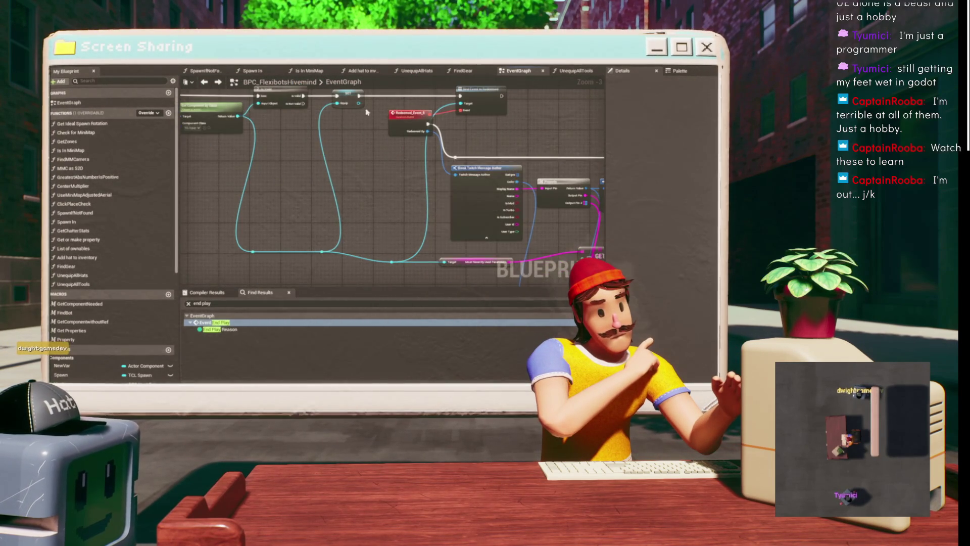
click(358, 103)
drag(359, 104, 446, 264)
double_click(392, 262)
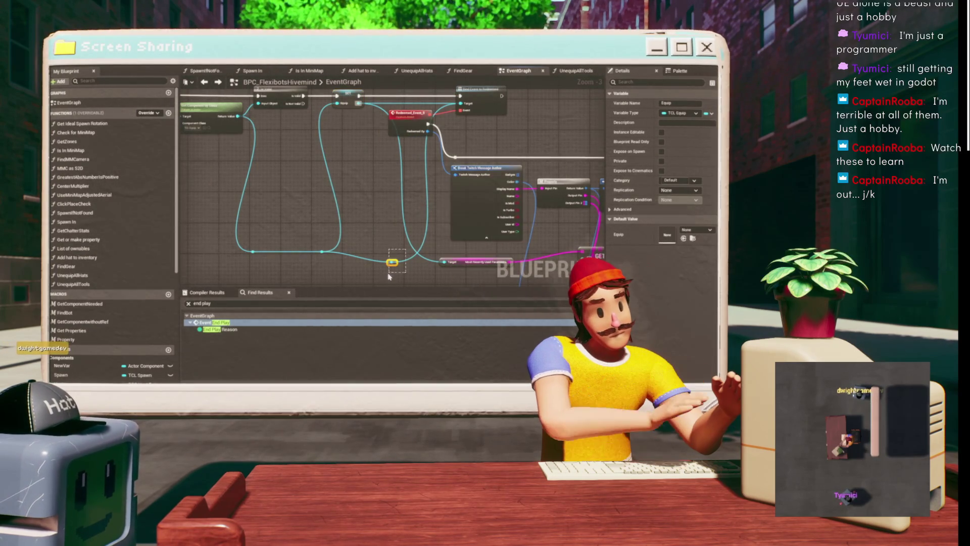
key(ctrl+z)
Save the BPC_FlexibotsHivemind blueprint.
drag(364, 171, 314, 183)
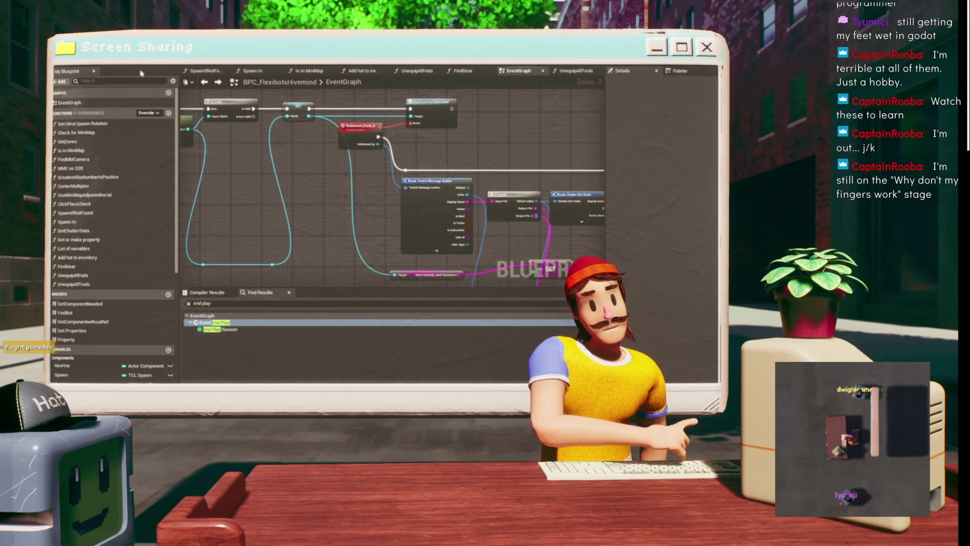
key(ctrl+s)
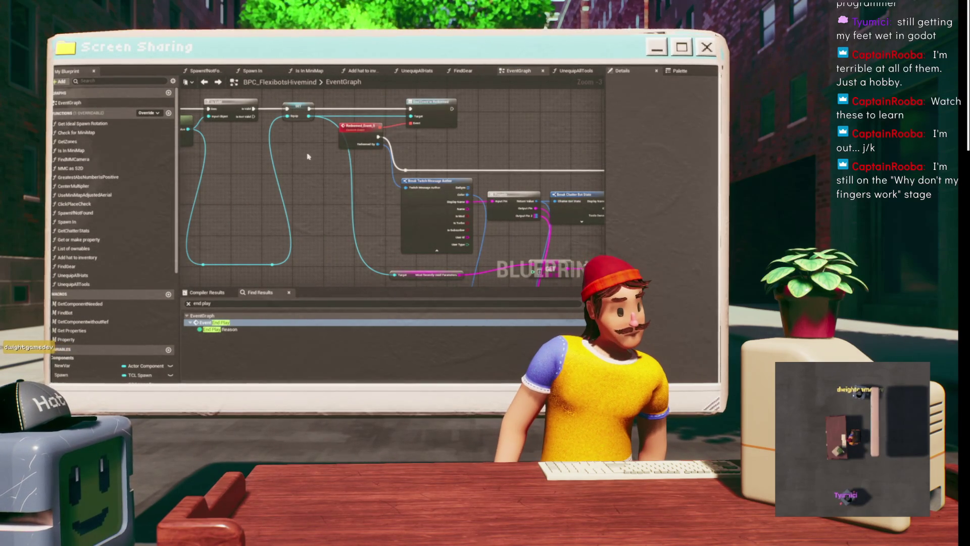
mouse_move(309, 157)
mouse_down()
mouse_move(416, 138)
mouse_move(288, 152)
mouse_move(301, 143)
mouse_up()
Select the Wear node and shift it down and left, slightly below Spawn If Not Found.
scroll(476, 191, down, 3)
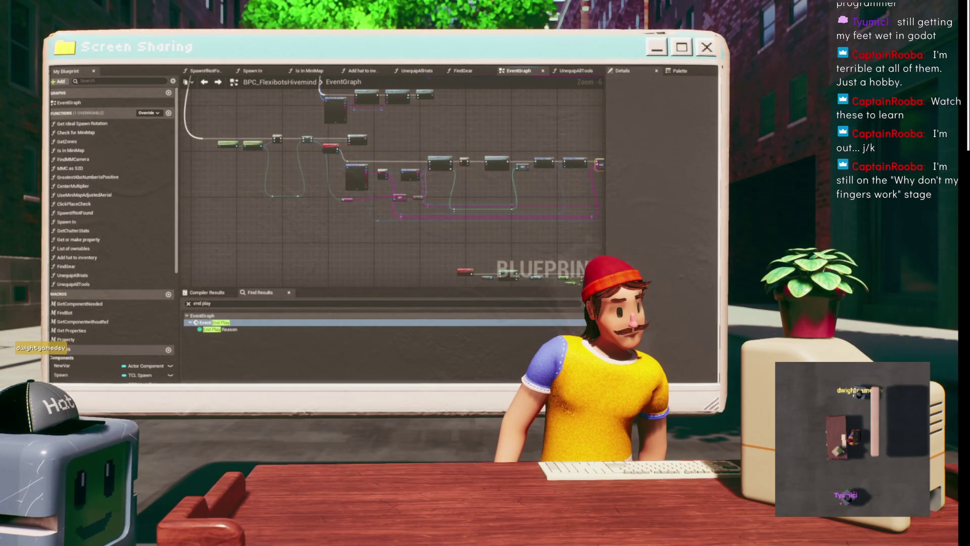
click(218, 83)
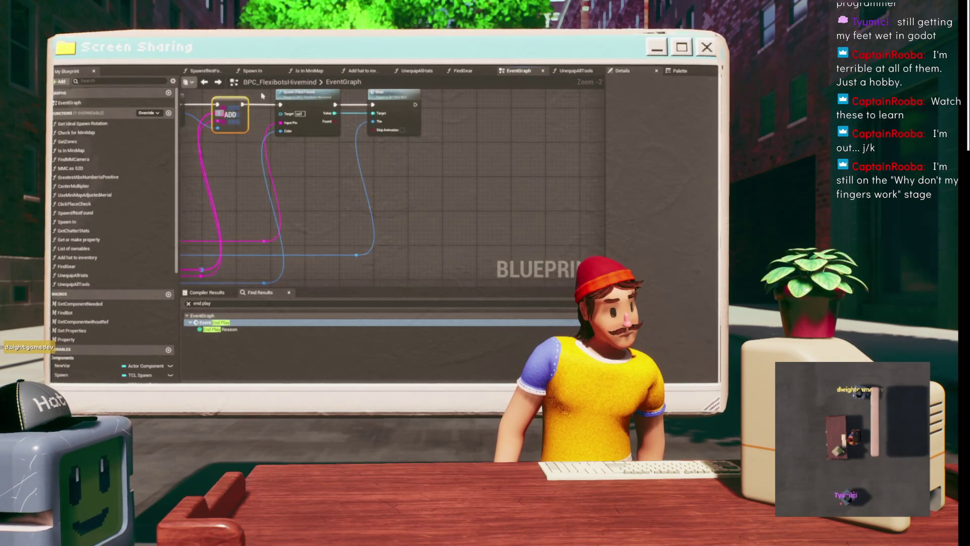
click(386, 144)
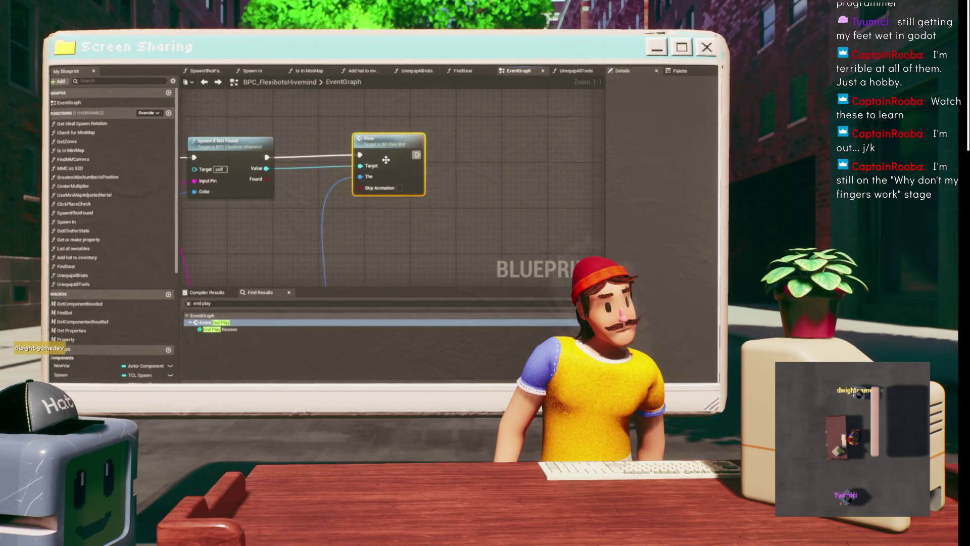
scroll(337, 129, down, 3)
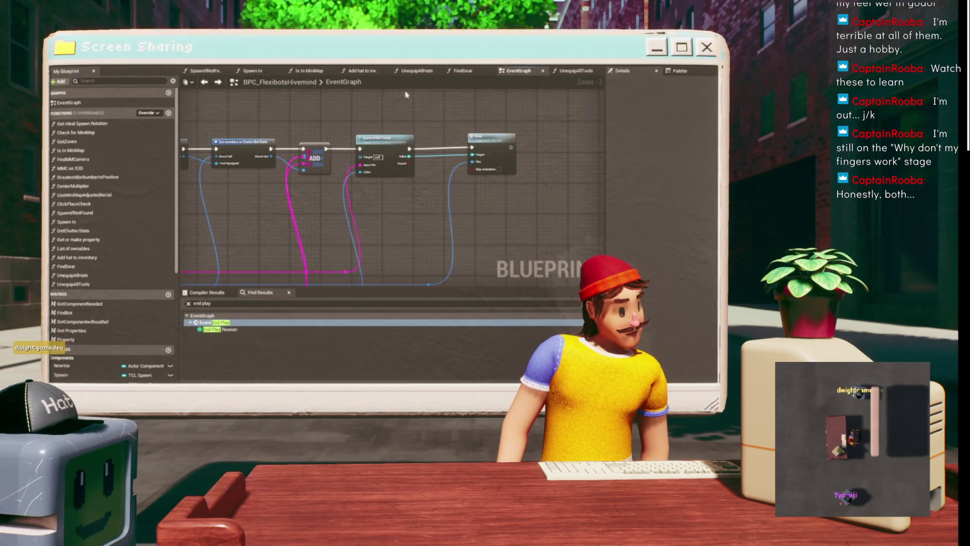
scroll(266, 127, down, 2)
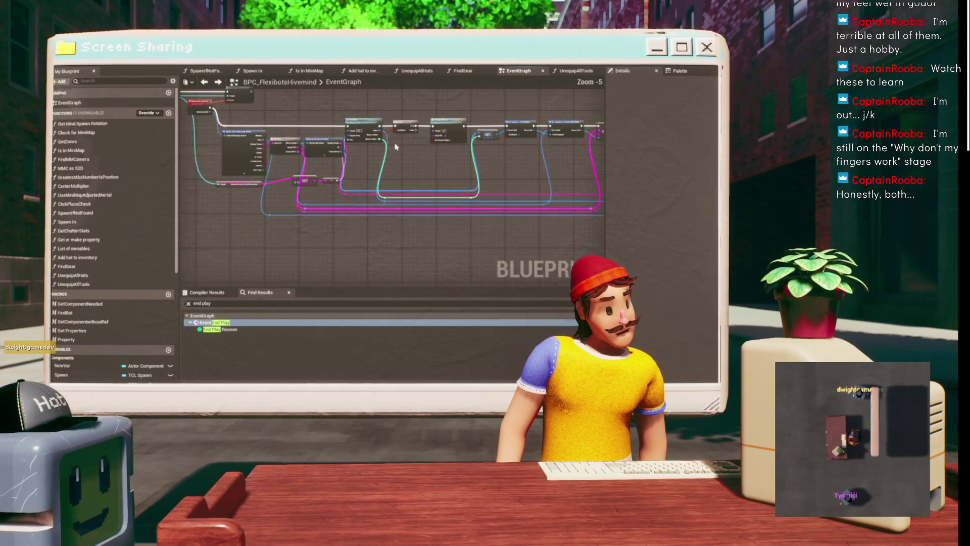
scroll(379, 171, up, 3)
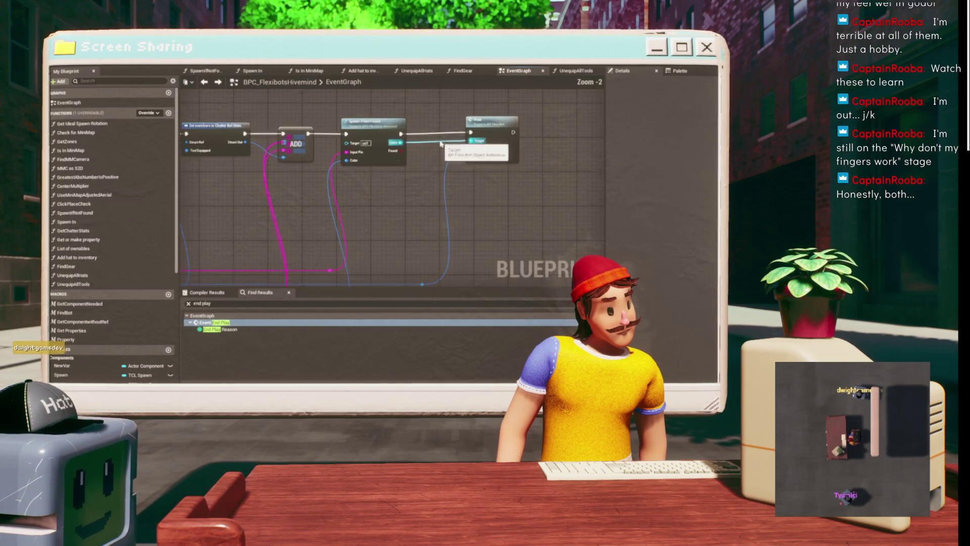
drag(492, 128, 475, 145)
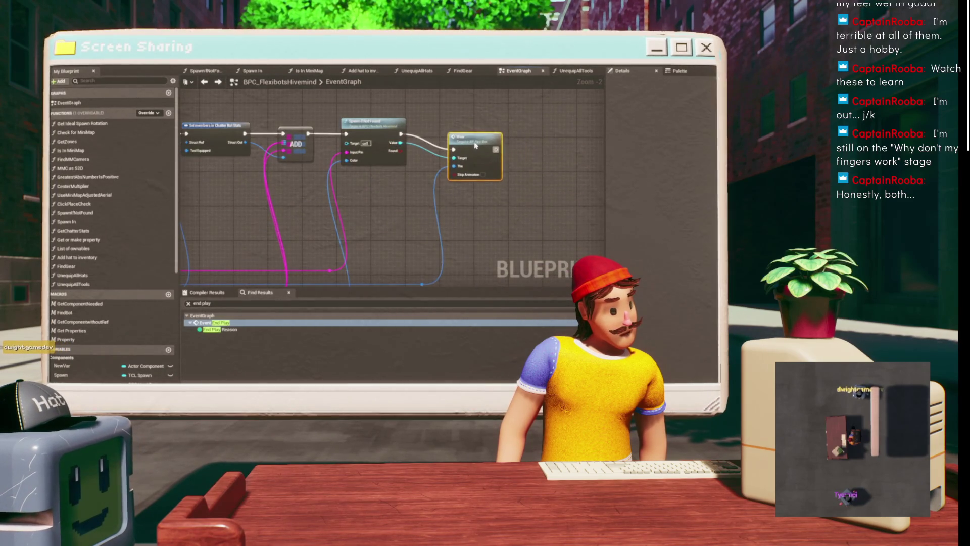
click(496, 218)
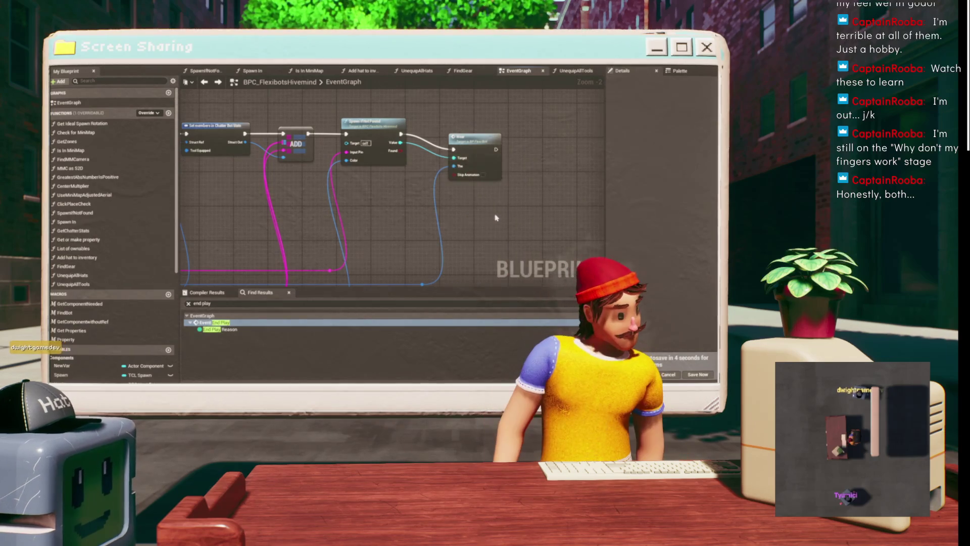
Drag the Wear node up and left so it sits level with Spawn If Not Found.
scroll(451, 130, up, 2)
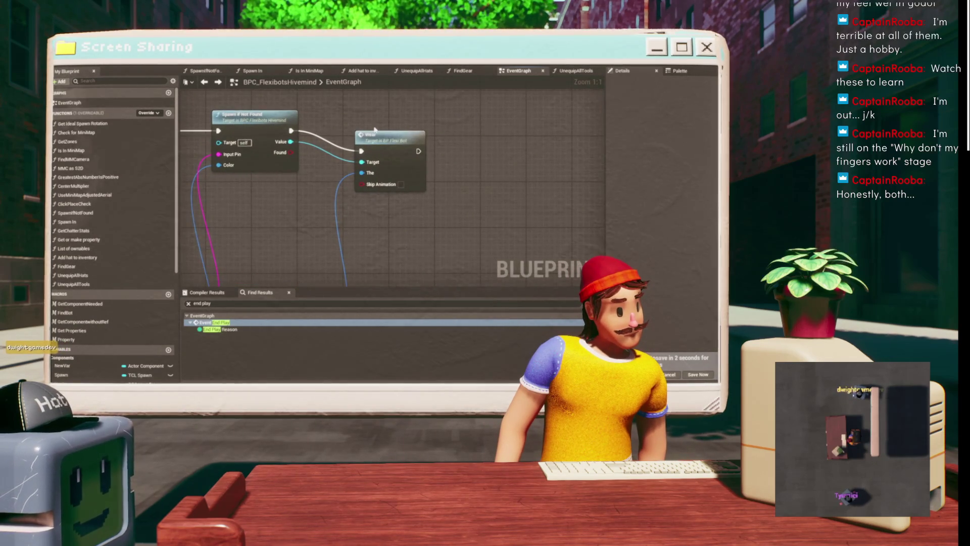
scroll(374, 130, down, 5)
drag(635, 142, 361, 141)
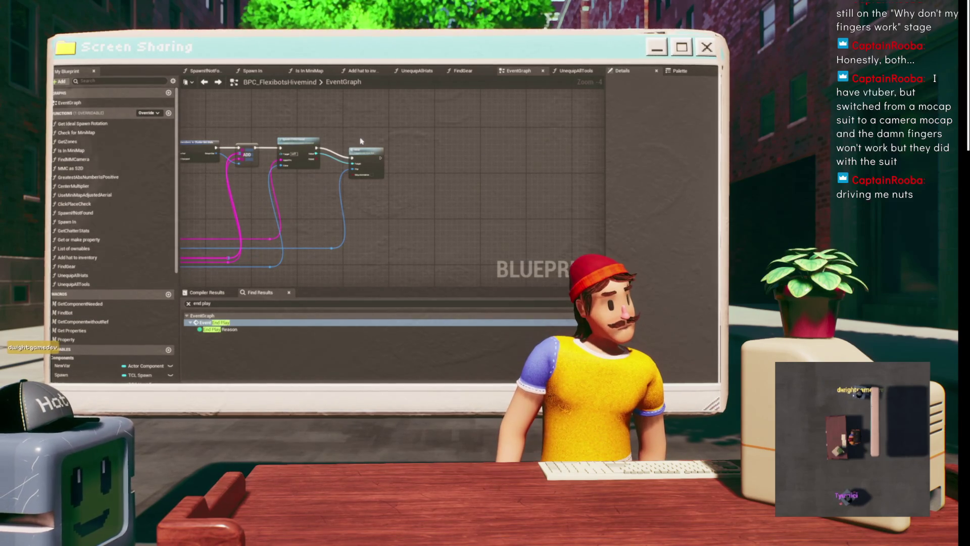
scroll(480, 177, up, 3)
click(394, 144)
mouse_move(393, 144)
mouse_down()
mouse_move(402, 135)
mouse_move(359, 136)
mouse_up()
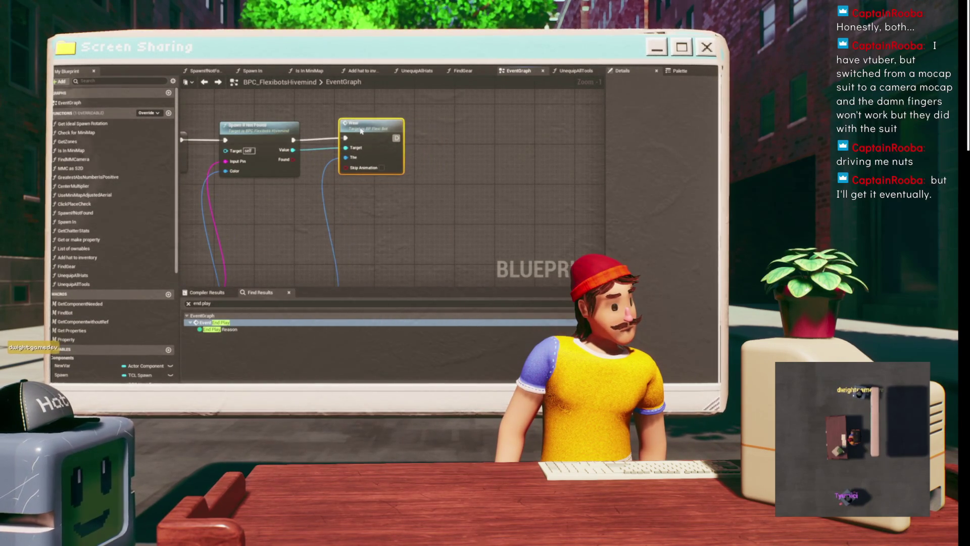
scroll(405, 177, down, 3)
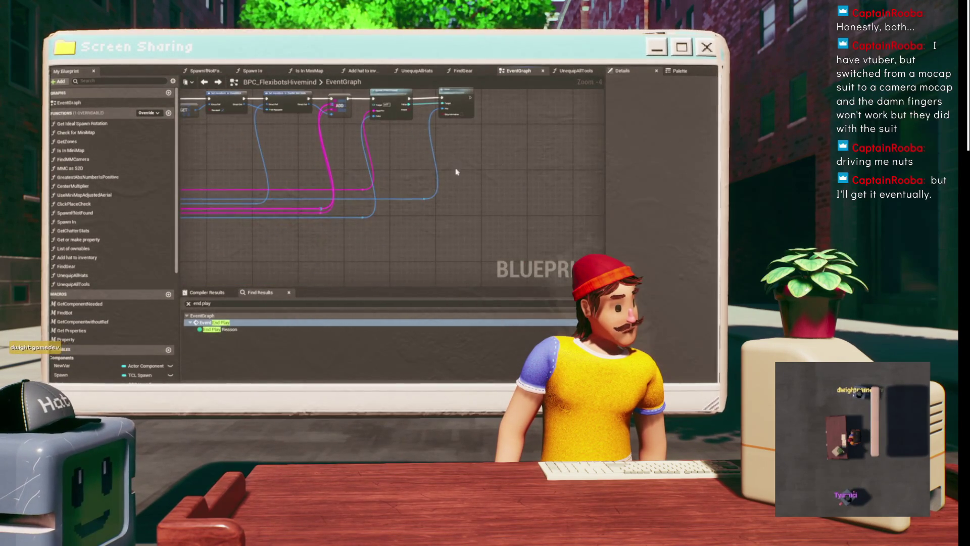
scroll(421, 164, up, 3)
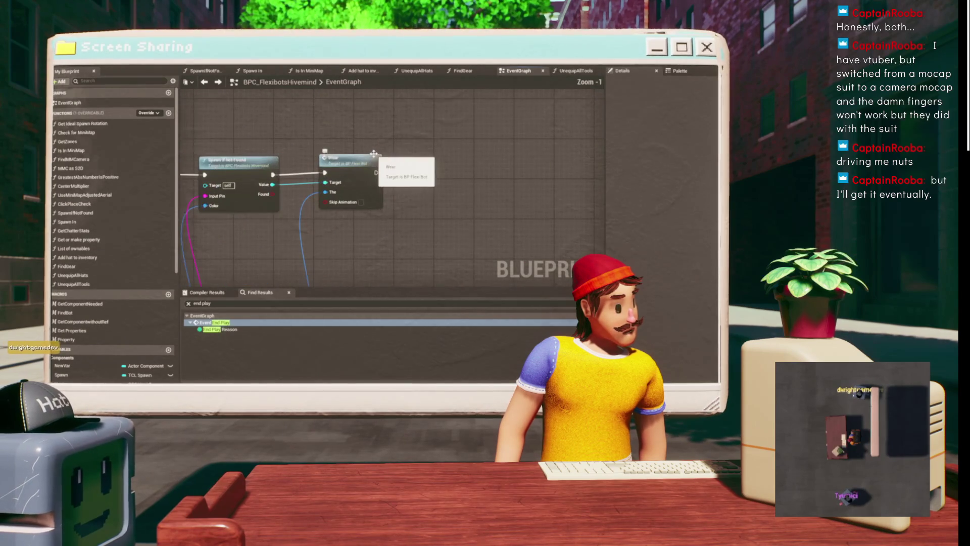
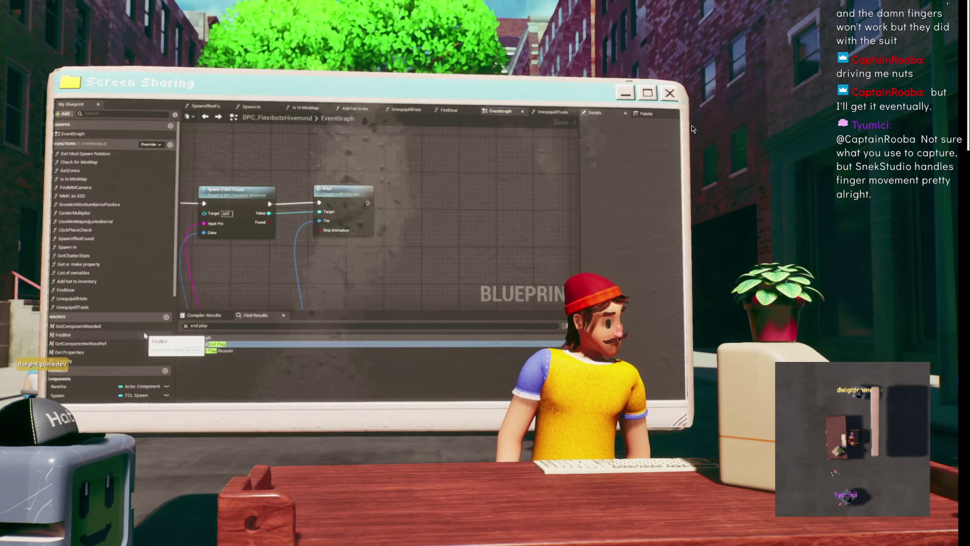
Inspect the Spawn If Not Found → Wear chain and remove the Wear node.
scroll(429, 176, down, 1)
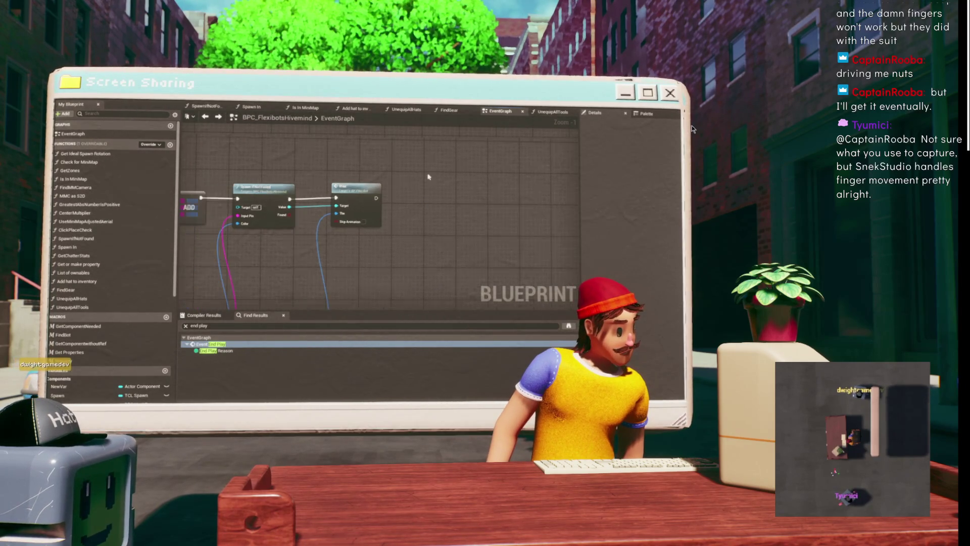
scroll(429, 177, down, 3)
scroll(432, 178, up, 2)
scroll(433, 178, up, 1)
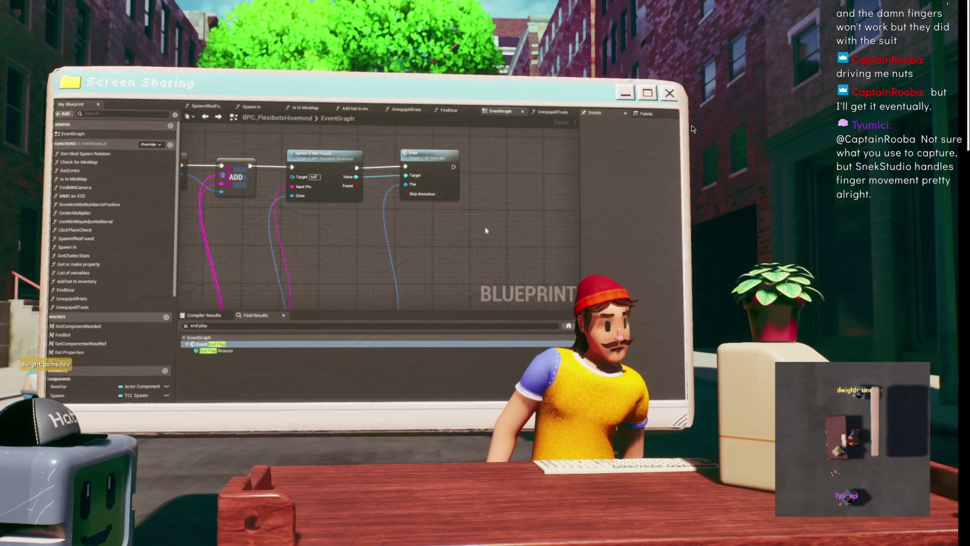
mouse_move(413, 158)
mouse_down()
mouse_move(422, 165)
mouse_move(478, 157)
mouse_move(282, 176)
mouse_up()
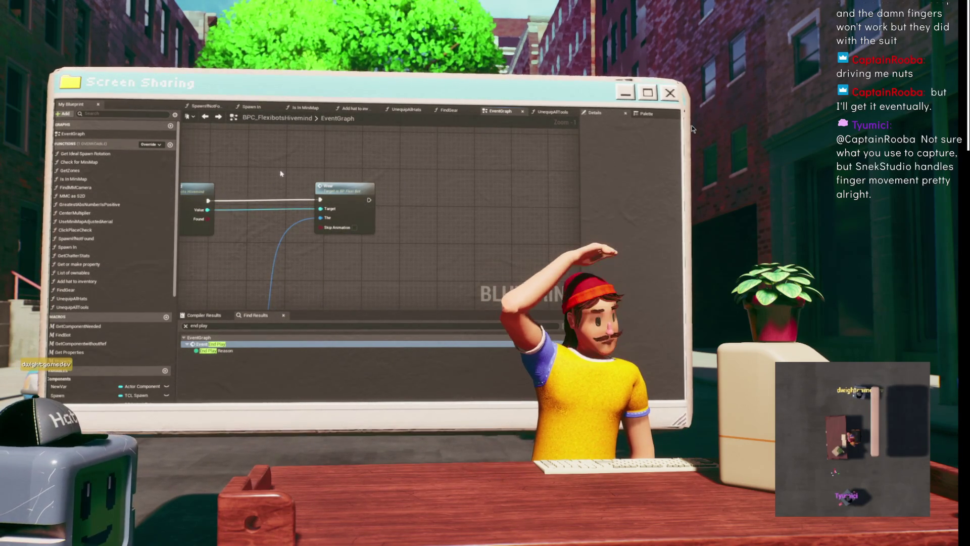
mouse_move(281, 174)
mouse_down()
mouse_move(351, 176)
mouse_move(342, 171)
mouse_up()
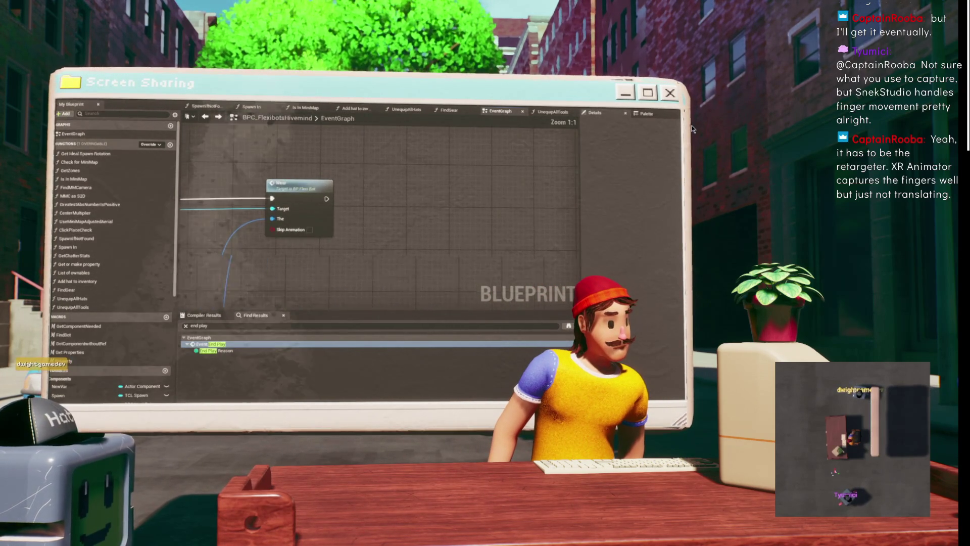
scroll(374, 167, up, 1)
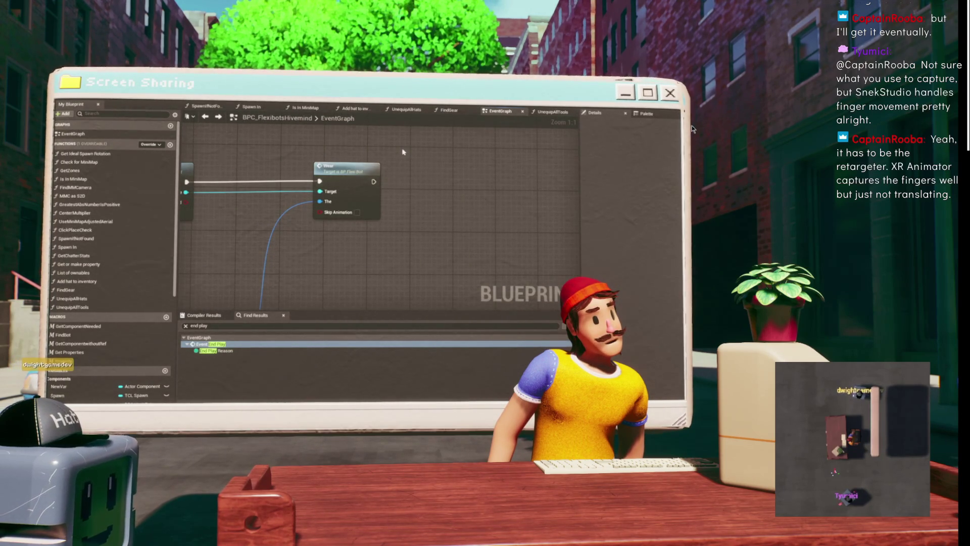
mouse_move(404, 152)
mouse_down()
mouse_move(357, 188)
mouse_move(329, 176)
mouse_move(442, 172)
mouse_up()
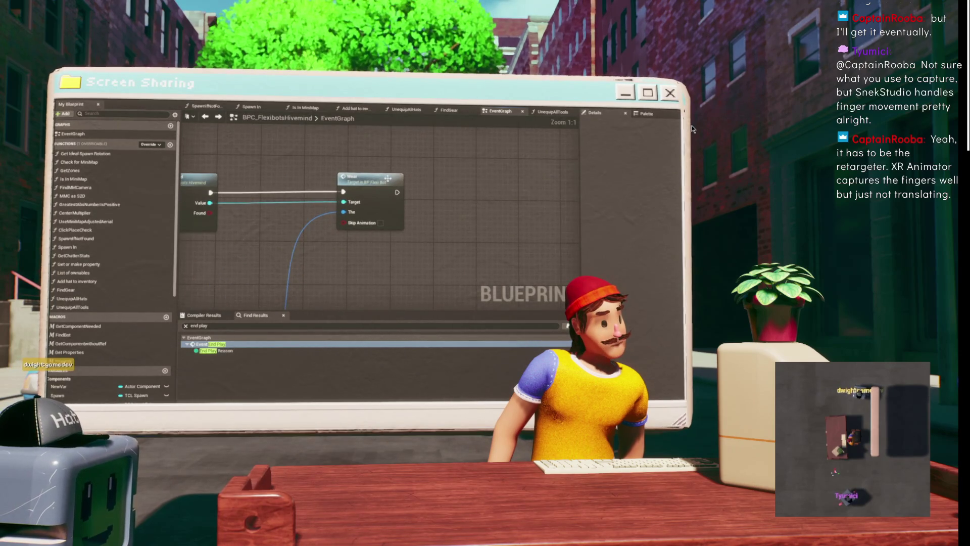
click(403, 186)
scroll(338, 221, down, 2)
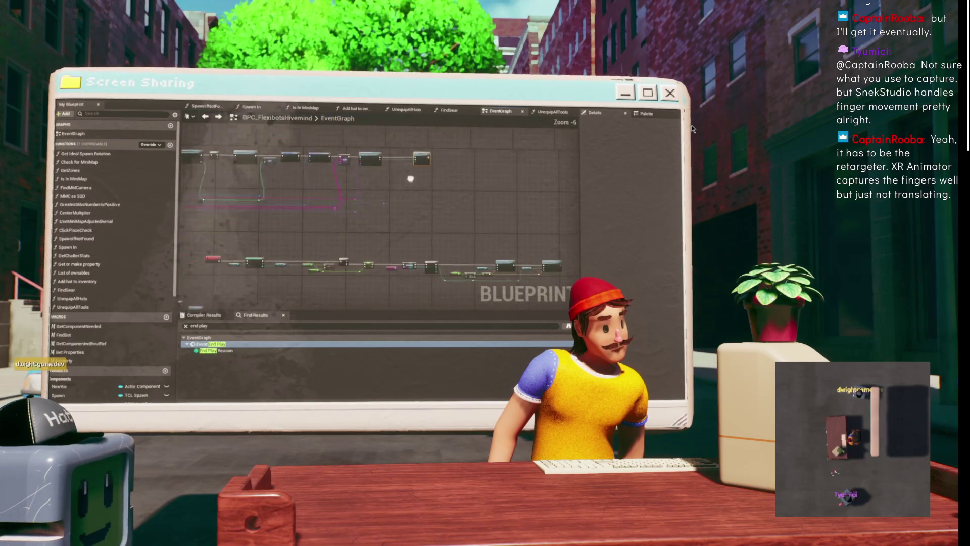
drag(366, 222, 362, 220)
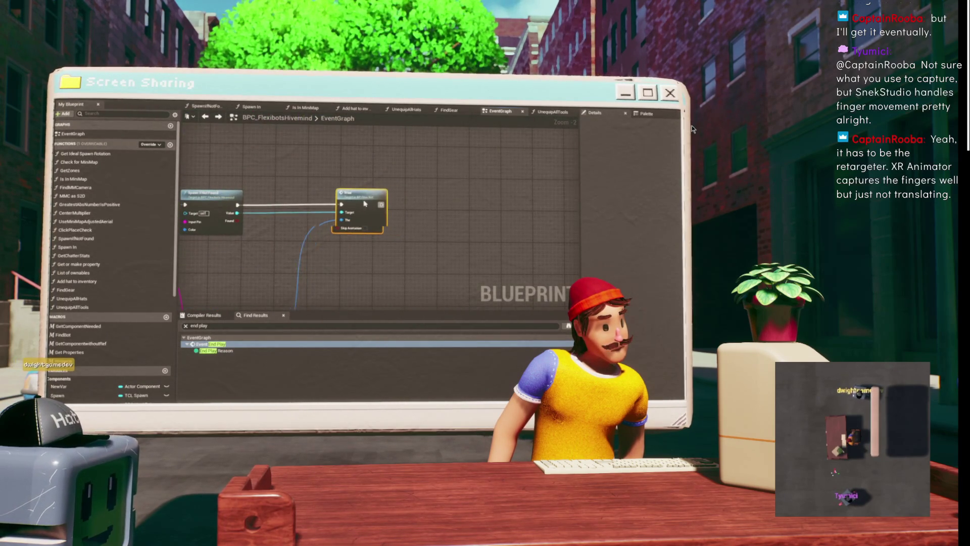
Jump from the Spawn If Not Found Value pin to BP_FlexiBot's definition.
mouse_move(278, 182)
mouse_down()
mouse_move(356, 159)
mouse_move(375, 165)
mouse_up()
scroll(375, 165, down, 4)
scroll(363, 206, up, 5)
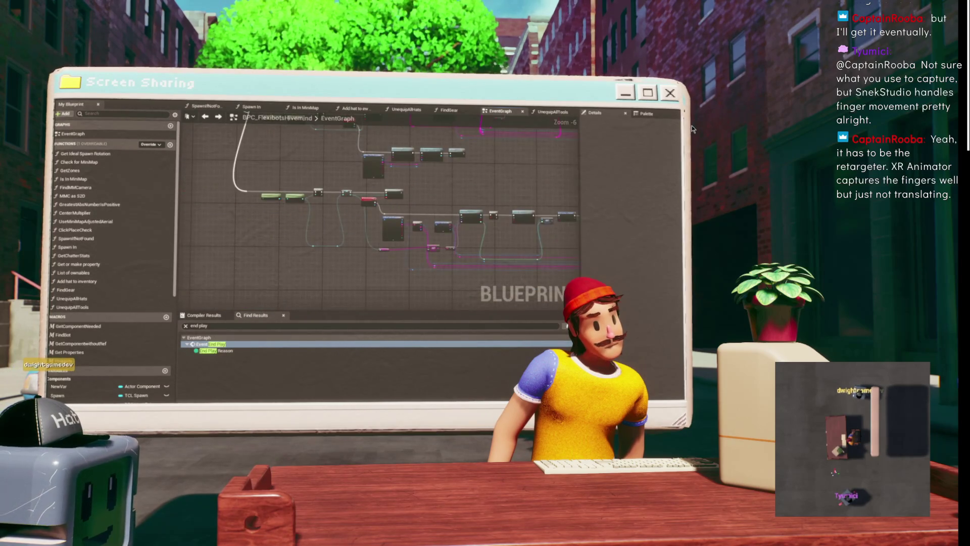
scroll(364, 206, down, 4)
scroll(362, 178, up, 6)
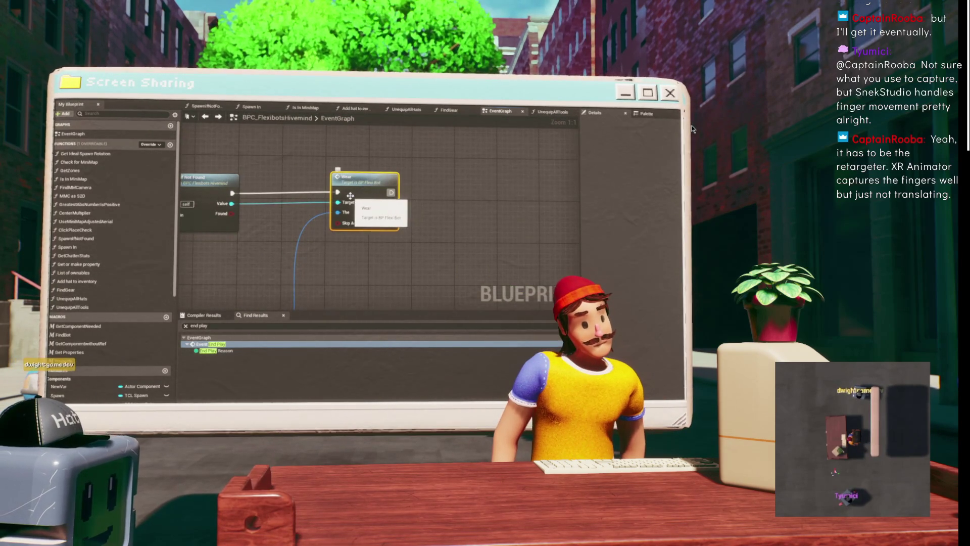
drag(232, 206, 356, 185)
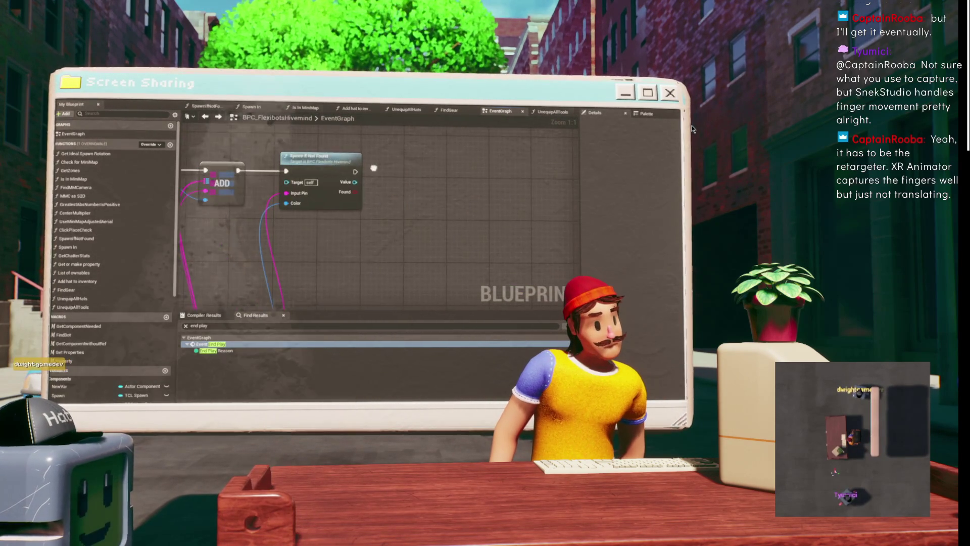
right_click(356, 184)
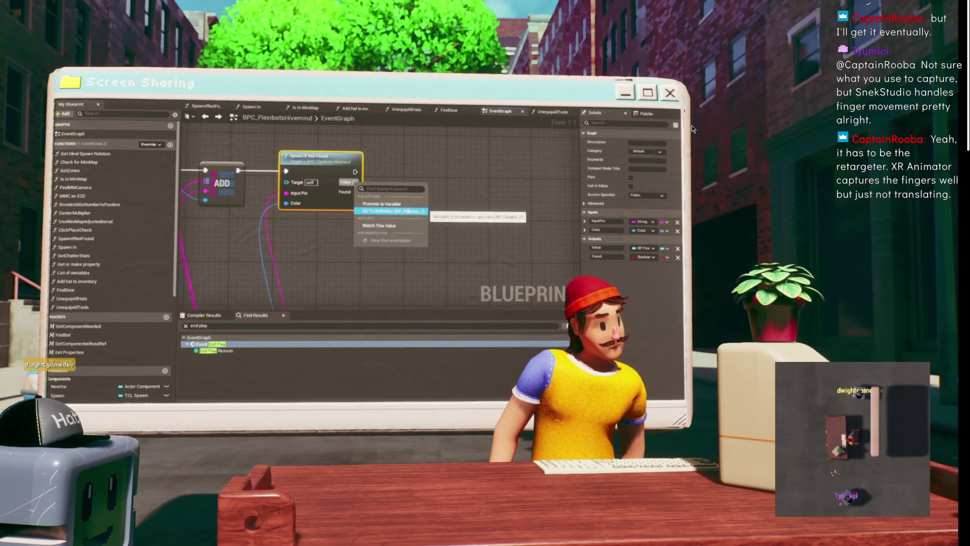
key(alt+Tab)
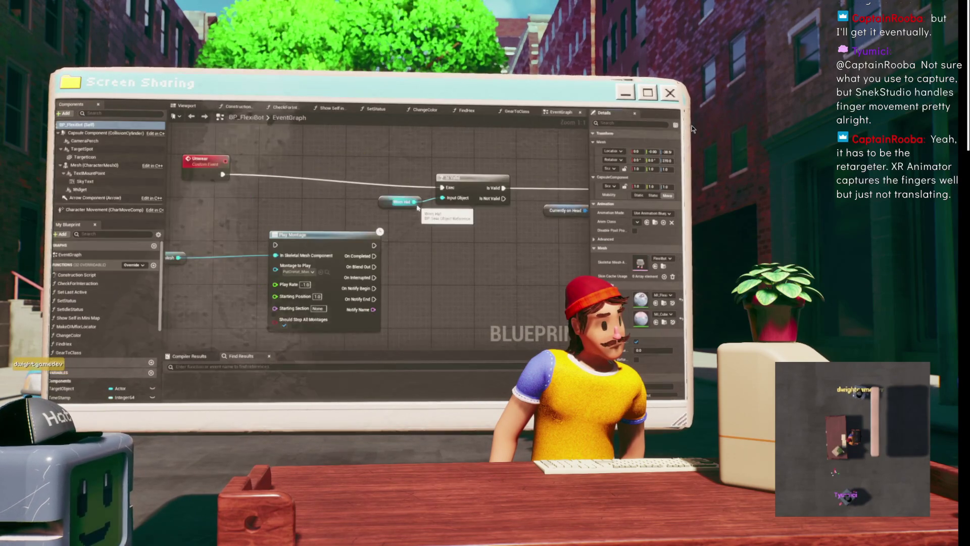
Review BP_FlexiBot's Play Montage logic, then return to the BPC_FlexibotsHivemind graph.
scroll(187, 152, down, 3)
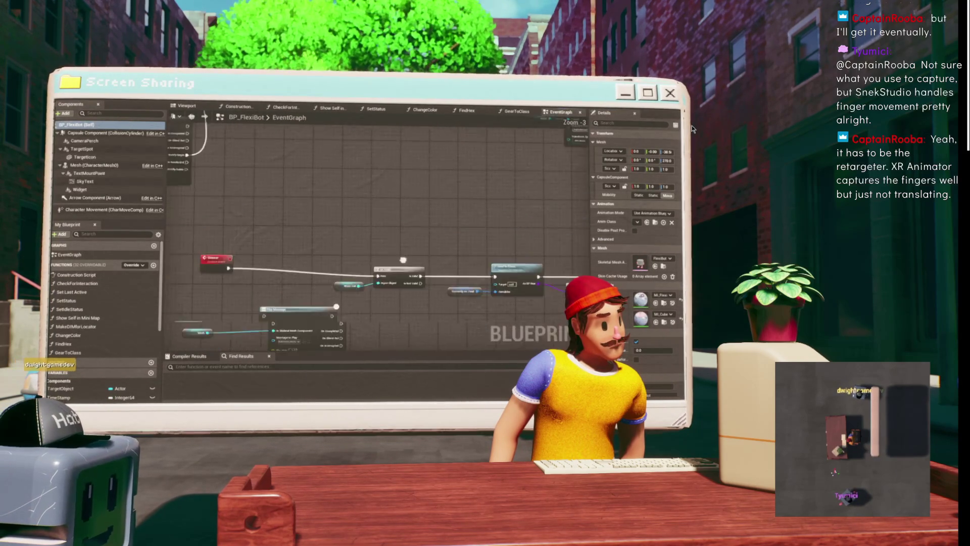
scroll(335, 292, up, 4)
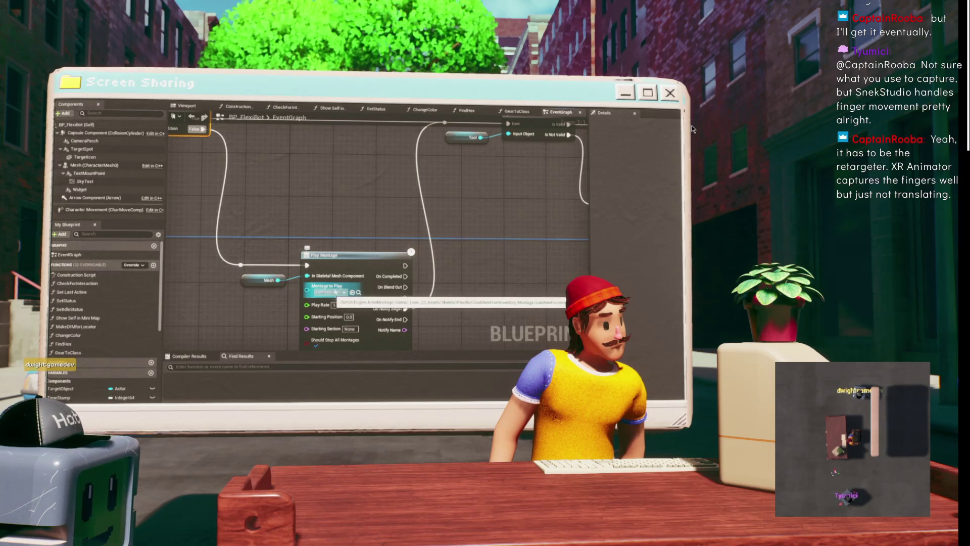
scroll(335, 292, down, 3)
mouse_move(385, 206)
mouse_down()
mouse_move(269, 247)
mouse_move(216, 196)
mouse_move(211, 225)
mouse_move(419, 198)
mouse_move(427, 157)
mouse_move(416, 156)
mouse_move(490, 148)
mouse_up()
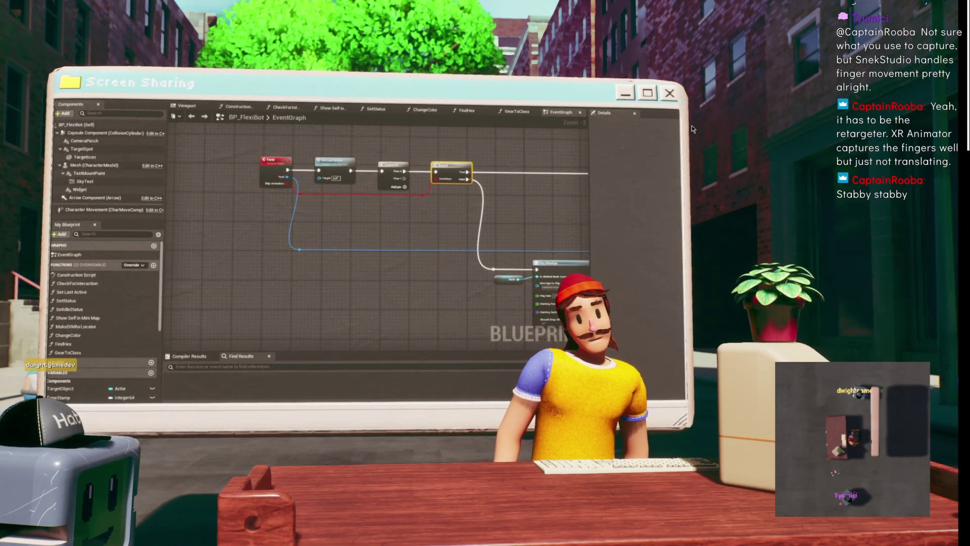
drag(312, 104, 266, 85)
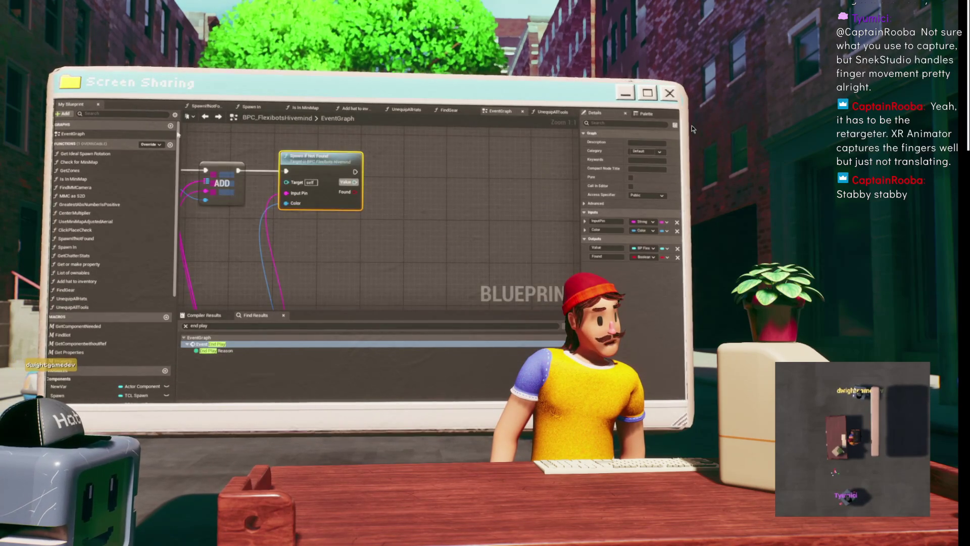
Clear space to the right of Spawn If Not Found for a node off its Value pin.
click(402, 164)
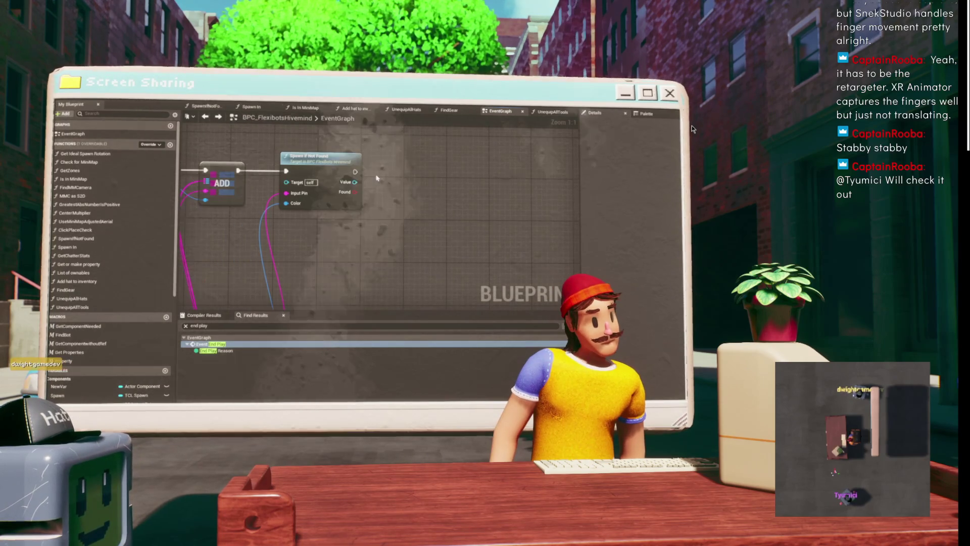
scroll(390, 166, down, 3)
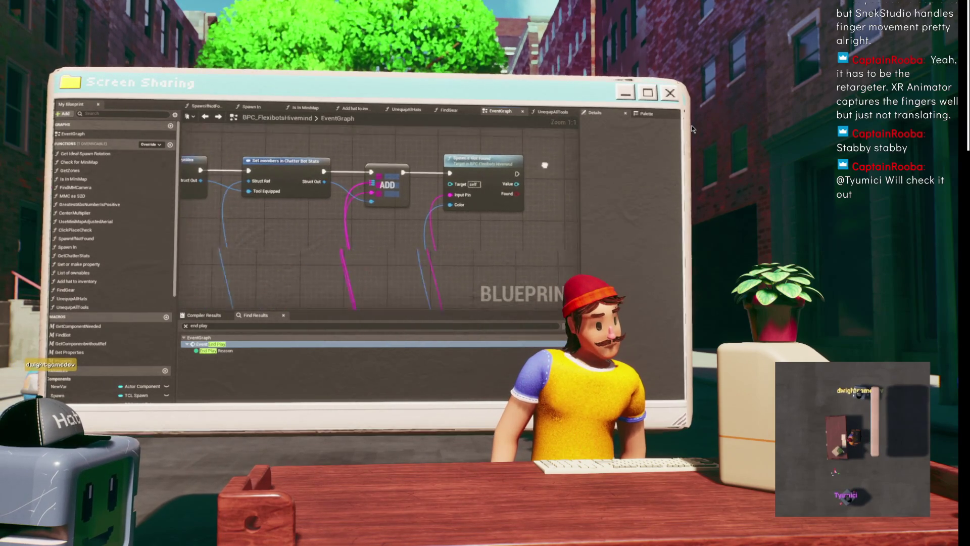
scroll(394, 187, up, 3)
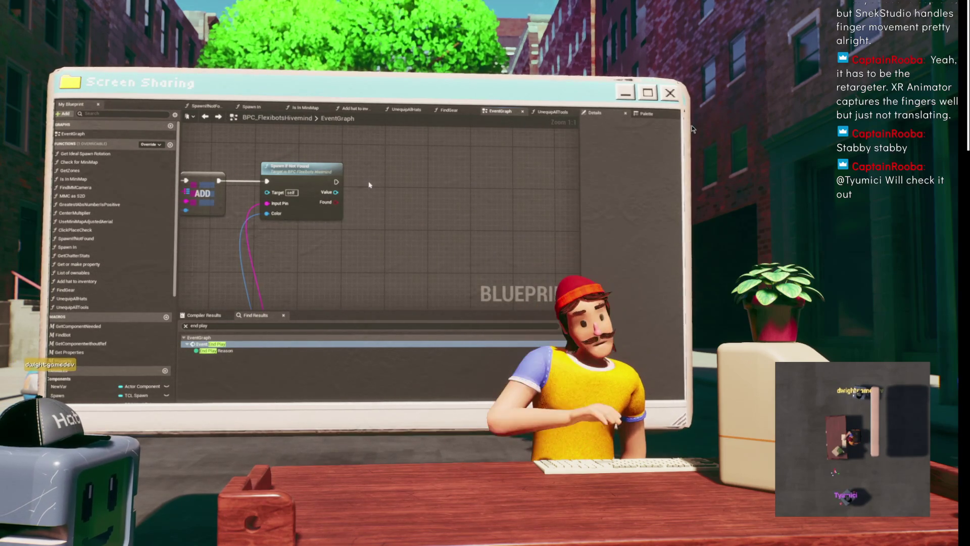
mouse_move(369, 185)
mouse_down()
mouse_move(392, 224)
mouse_move(383, 219)
mouse_move(388, 129)
mouse_up()
mouse_move(422, 157)
mouse_down()
mouse_move(417, 199)
mouse_move(304, 160)
mouse_move(455, 76)
mouse_move(445, 81)
mouse_move(440, 178)
mouse_up()
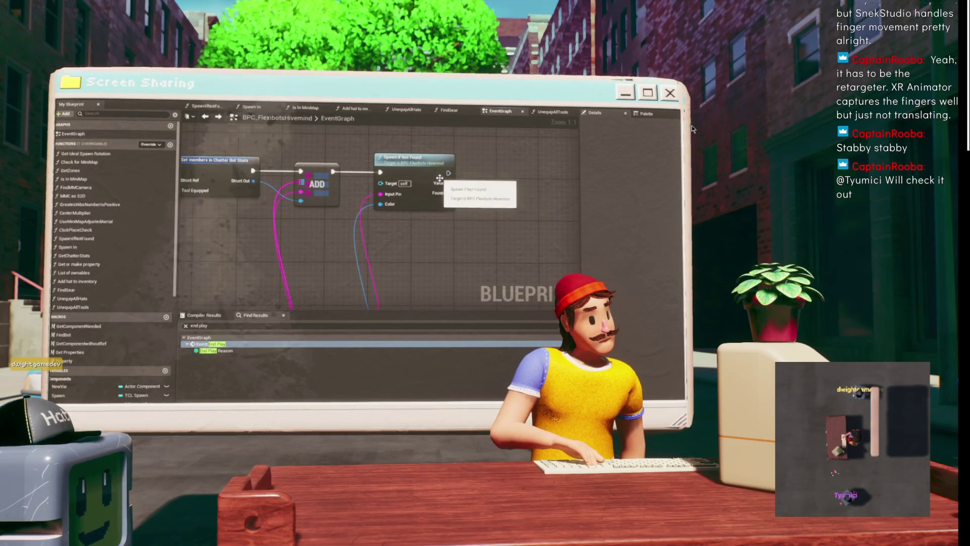
click(415, 157)
right_click(526, 184)
click(503, 163)
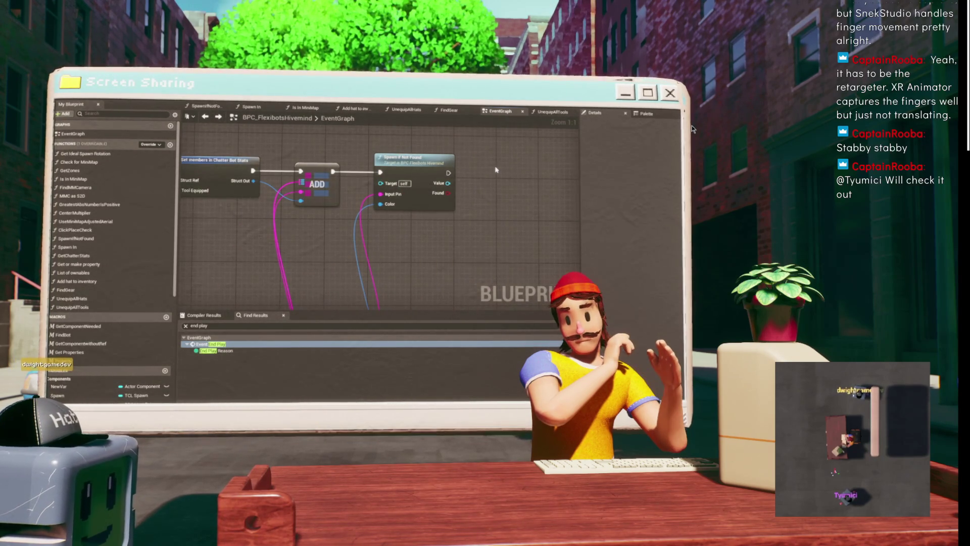
mouse_move(516, 166)
mouse_down()
mouse_move(384, 180)
mouse_move(428, 184)
mouse_up()
Add an Equip node via 'equip', fed by Spawn If Not Found's Value output.
text(equip)
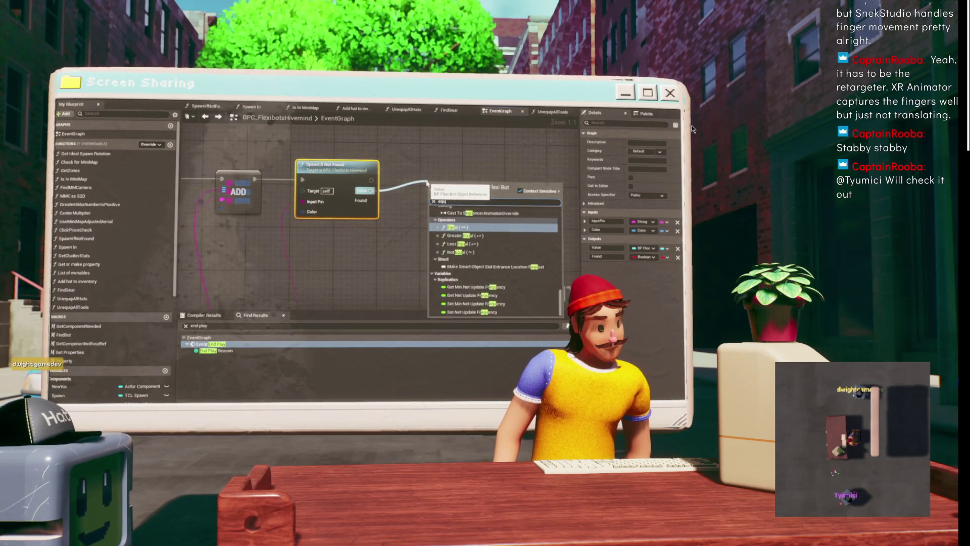
key(Return)
mouse_move(428, 183)
mouse_down()
mouse_move(370, 200)
mouse_move(404, 167)
mouse_move(383, 183)
mouse_move(314, 187)
mouse_move(206, 274)
mouse_move(238, 262)
mouse_move(283, 151)
mouse_move(257, 312)
mouse_up()
scroll(405, 167, down, 2)
scroll(238, 262, down, 1)
scroll(283, 151, down, 2)
scroll(347, 225, up, 4)
Wire the tool from Find Gear into the Equip node's Tool input.
mouse_move(346, 225)
mouse_down()
mouse_move(354, 207)
mouse_move(363, 217)
mouse_up()
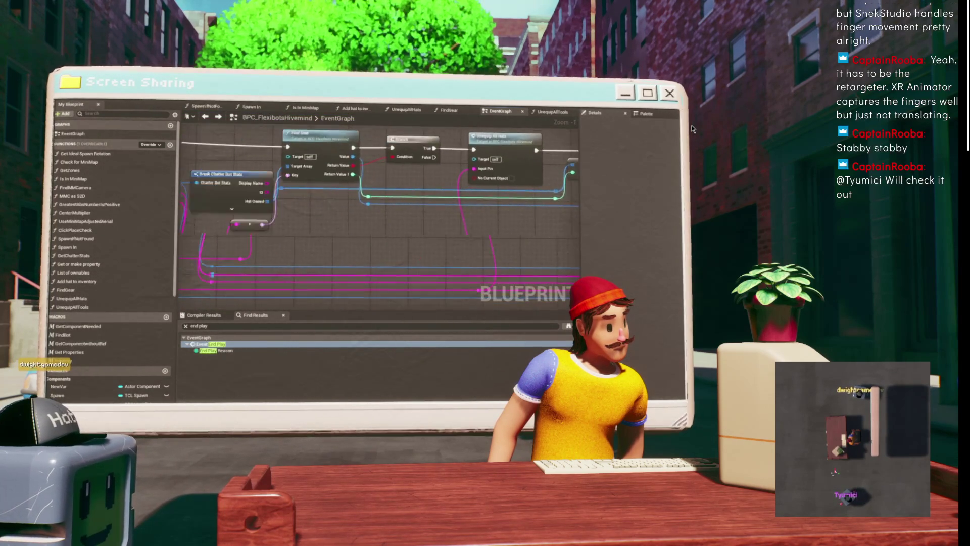
drag(525, 146, 360, 160)
drag(428, 204, 650, 199)
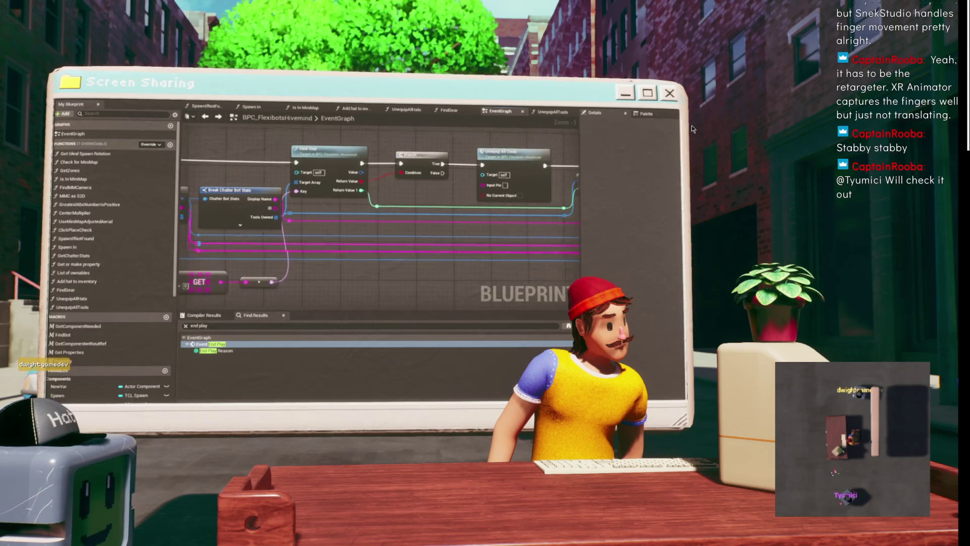
double_click(354, 152)
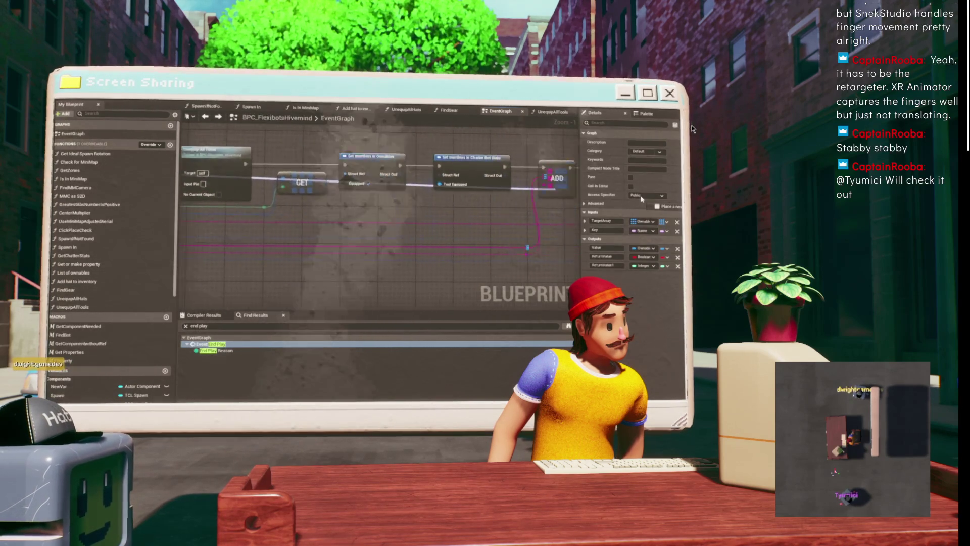
drag(182, 206, 441, 227)
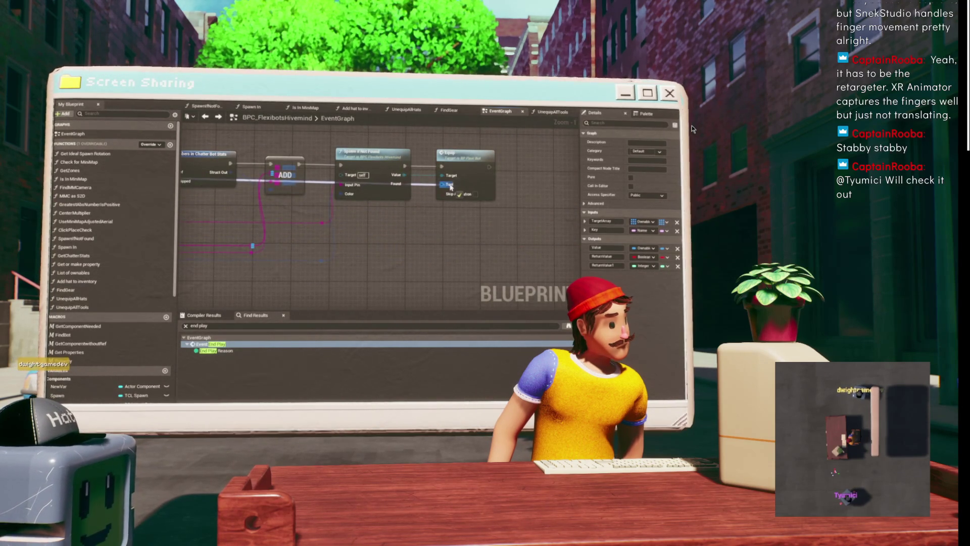
click(477, 176)
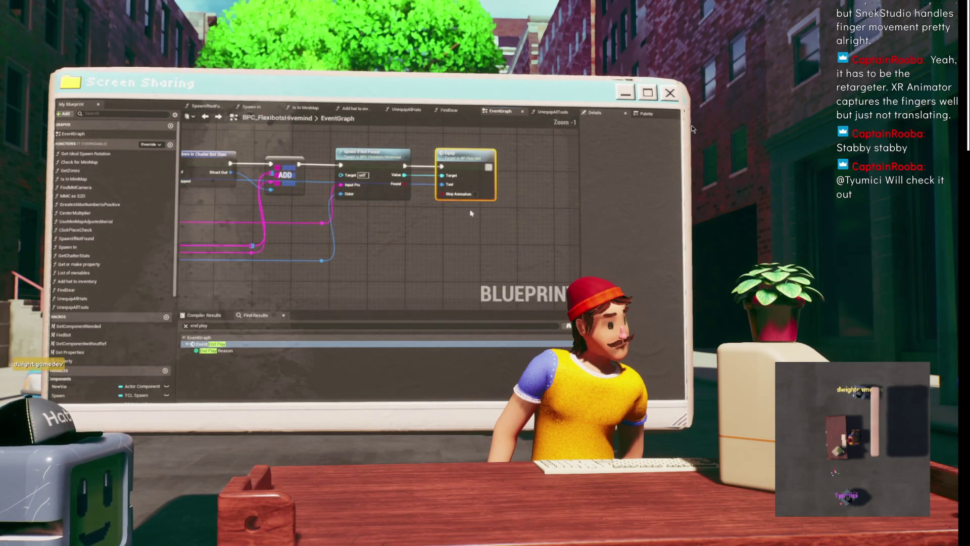
scroll(437, 183, down, 3)
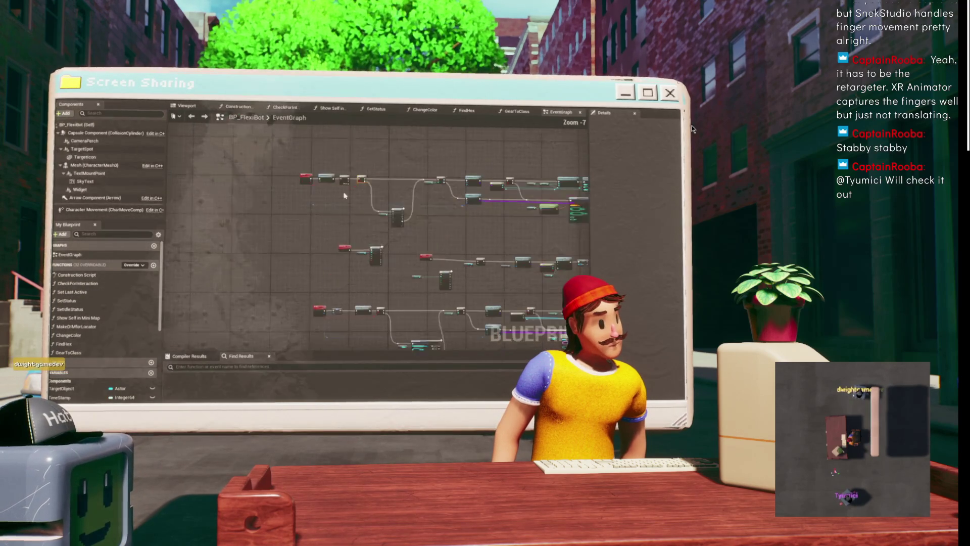
Chain an Equip function call after Wear in BP_FlexiBot's event graph.
drag(412, 253, 265, 173)
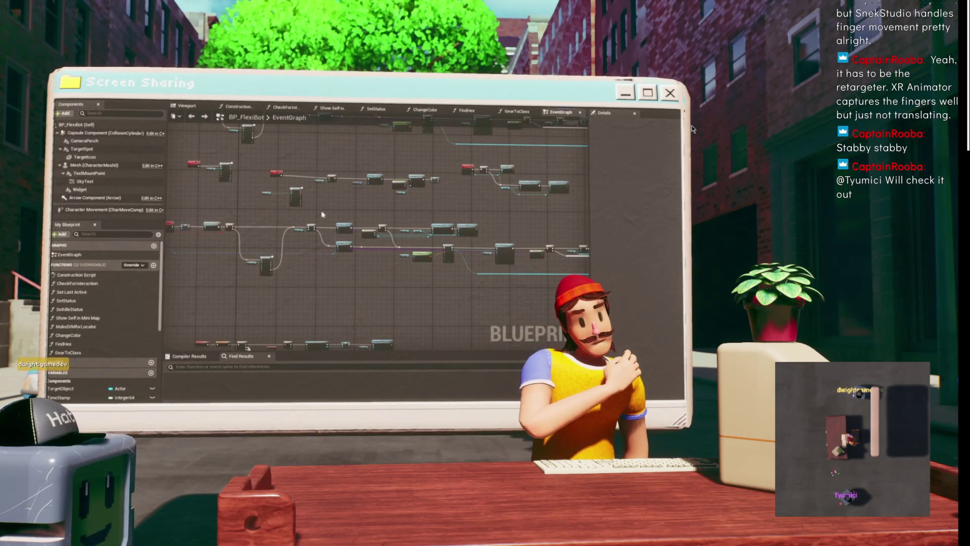
mouse_move(379, 126)
mouse_down()
mouse_move(361, 159)
mouse_move(306, 198)
mouse_up()
scroll(285, 239, up, 4)
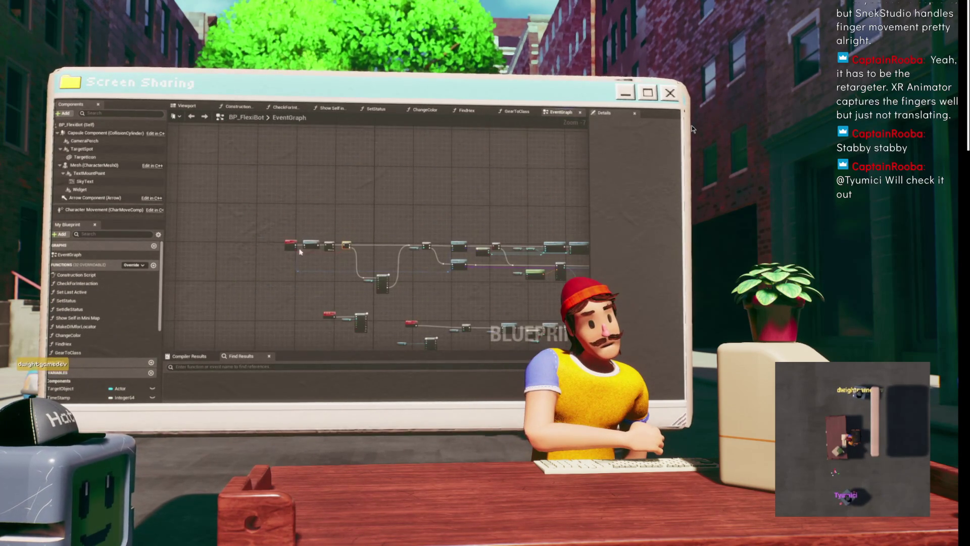
scroll(285, 239, down, 4)
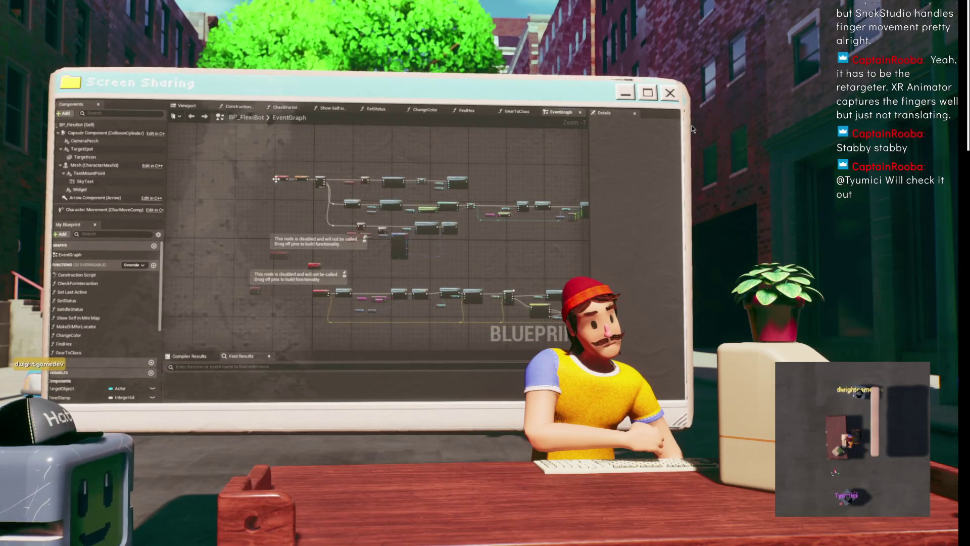
scroll(424, 203, up, 6)
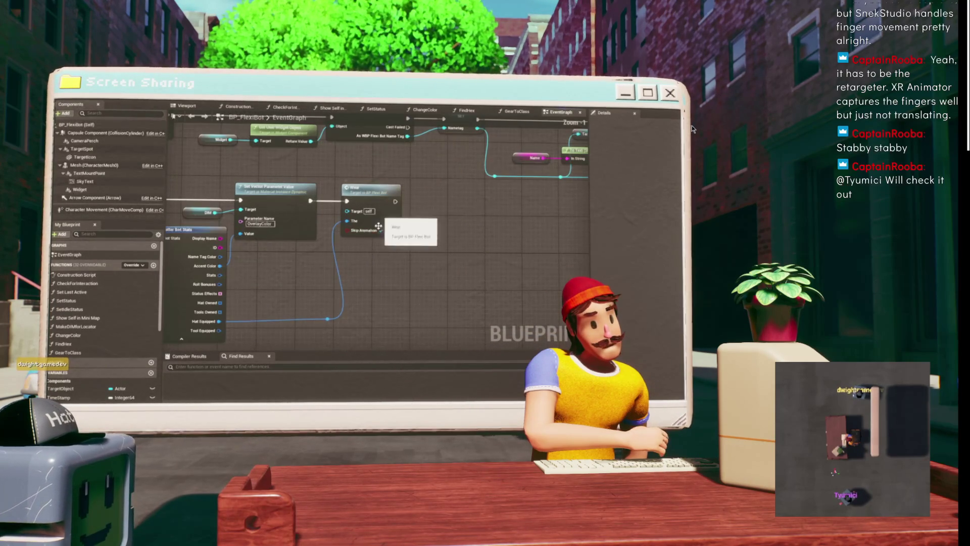
key(ctrl+d)
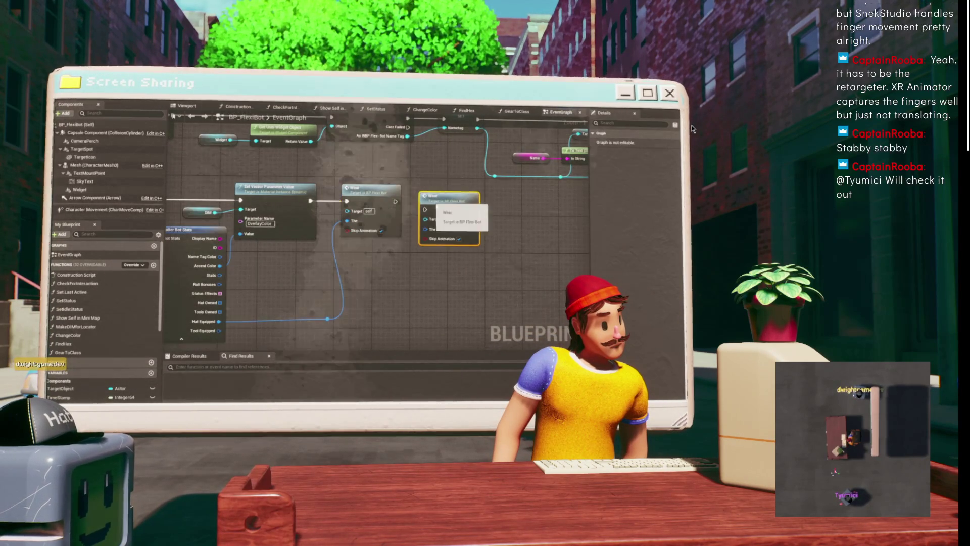
key(Delete)
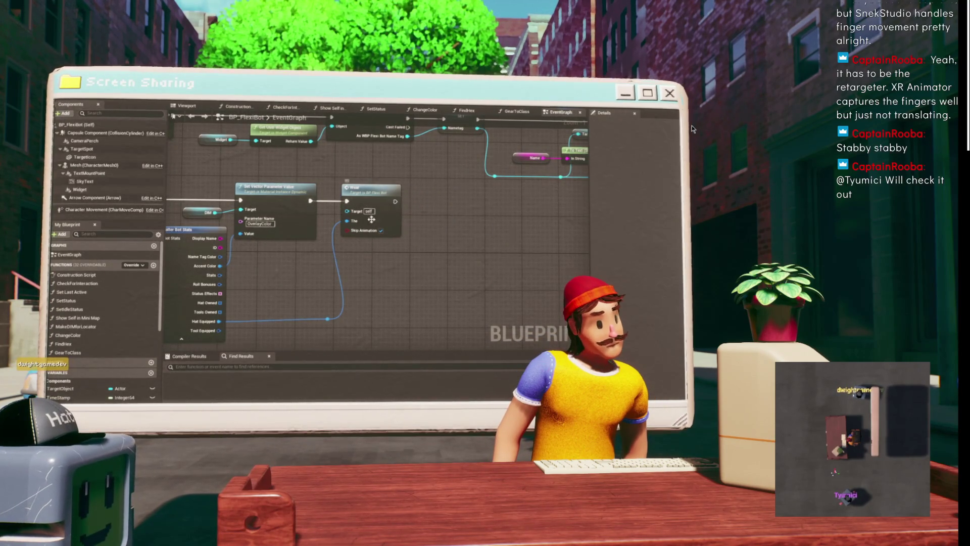
drag(395, 201, 441, 203)
text(eq)
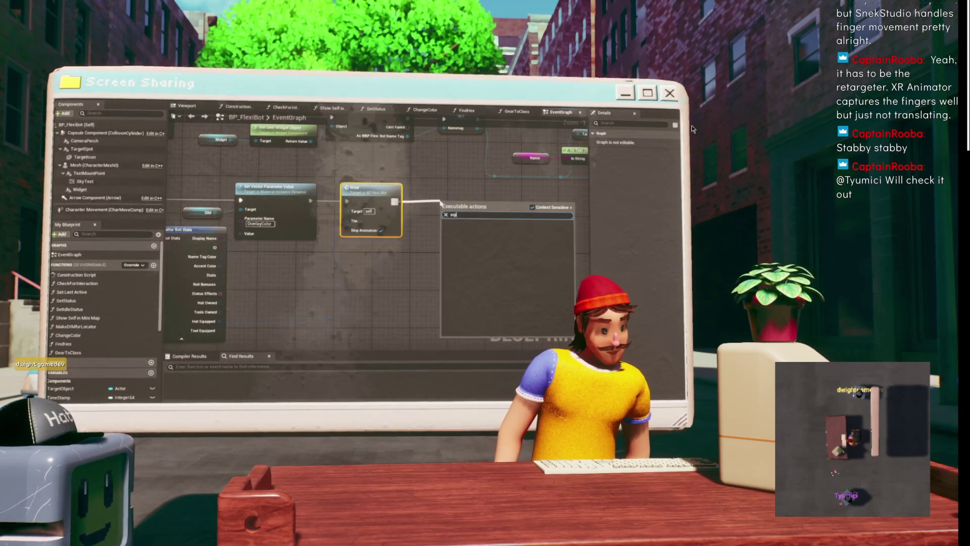
text(uip)
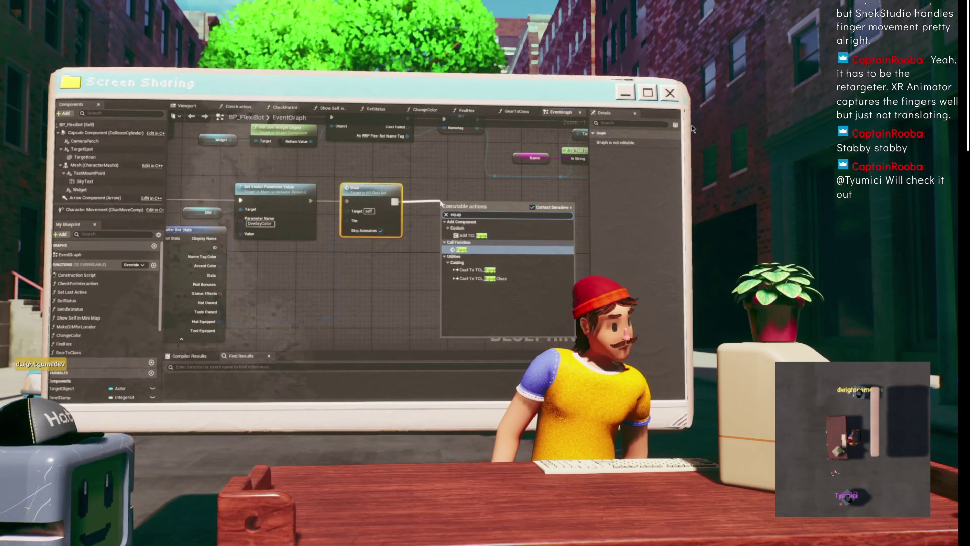
key(Return)
Connect Tool Equipped to the new Equip node's Tool input.
click(429, 226)
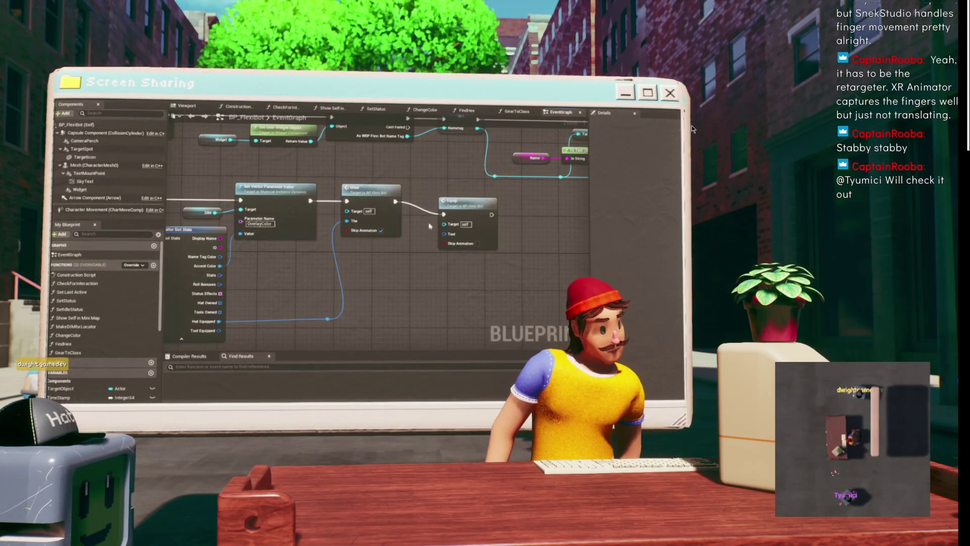
click(327, 319)
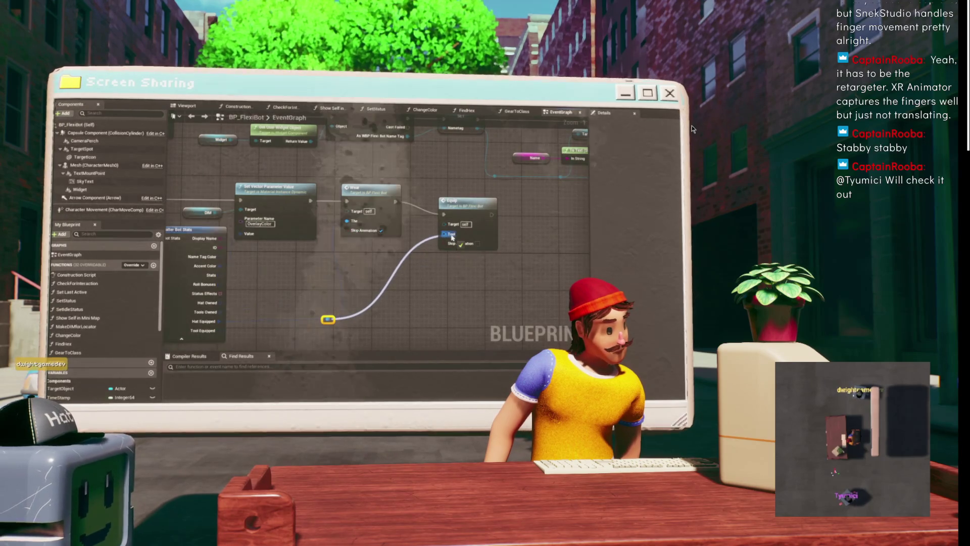
mouse_move(210, 331)
mouse_down()
mouse_move(446, 250)
mouse_move(445, 234)
mouse_up()
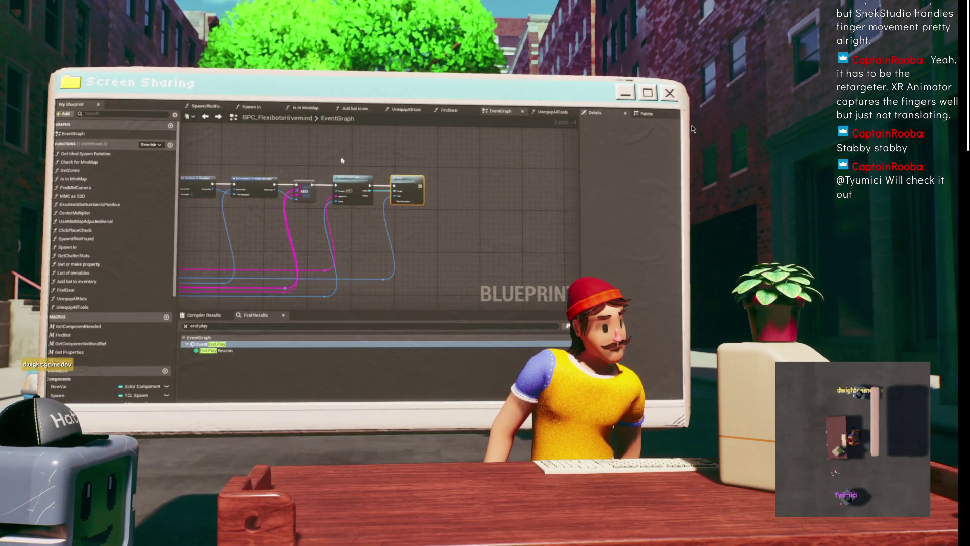
scroll(343, 161, up, 5)
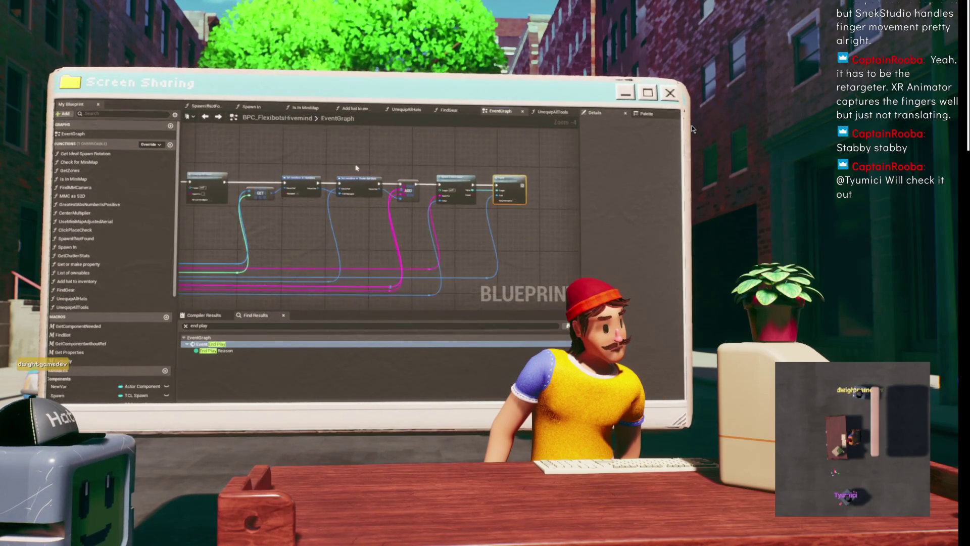
Survey the Hivemind graph's Set members, Branch, Unequip All Tools and ADD nodes.
click(451, 169)
scroll(424, 175, down, 2)
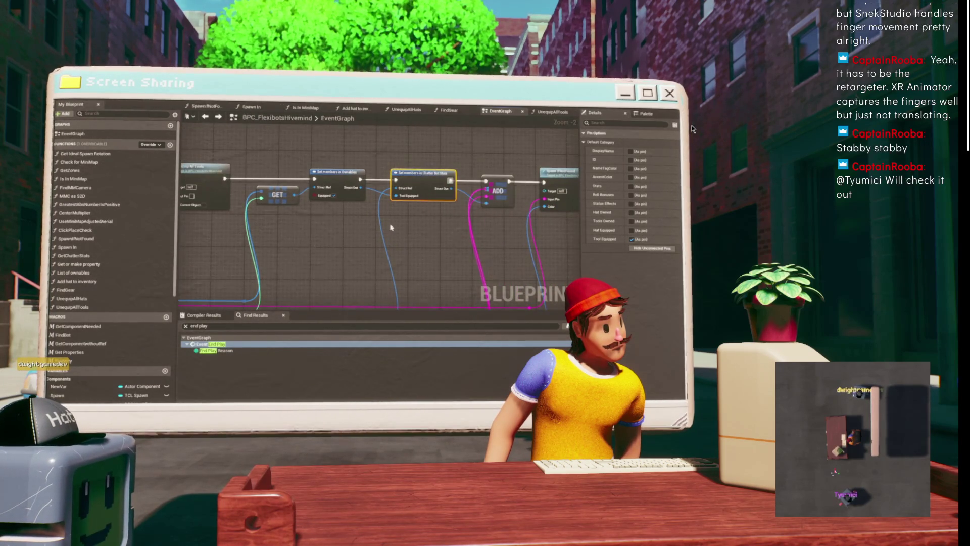
drag(396, 227, 324, 198)
drag(263, 221, 359, 253)
drag(383, 180, 318, 168)
scroll(317, 169, down, 3)
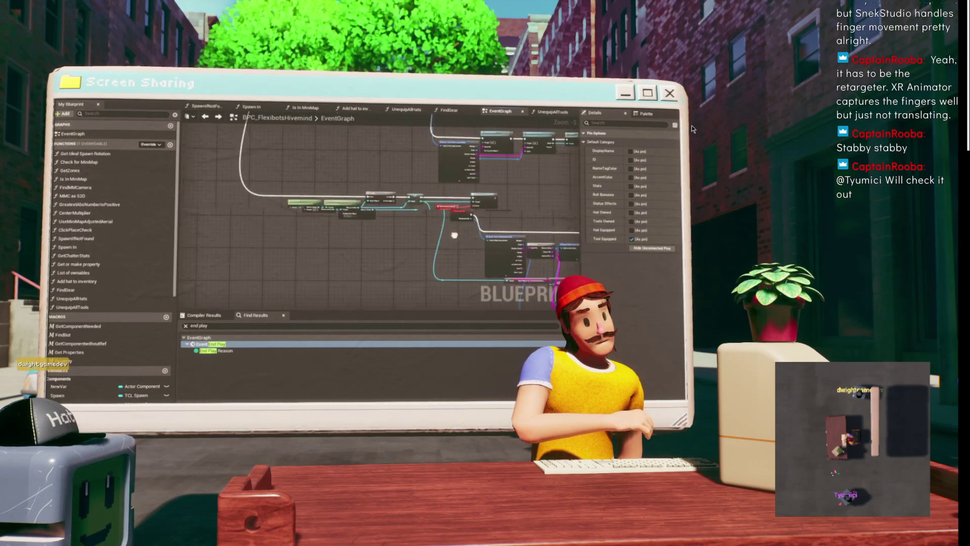
drag(373, 230, 333, 212)
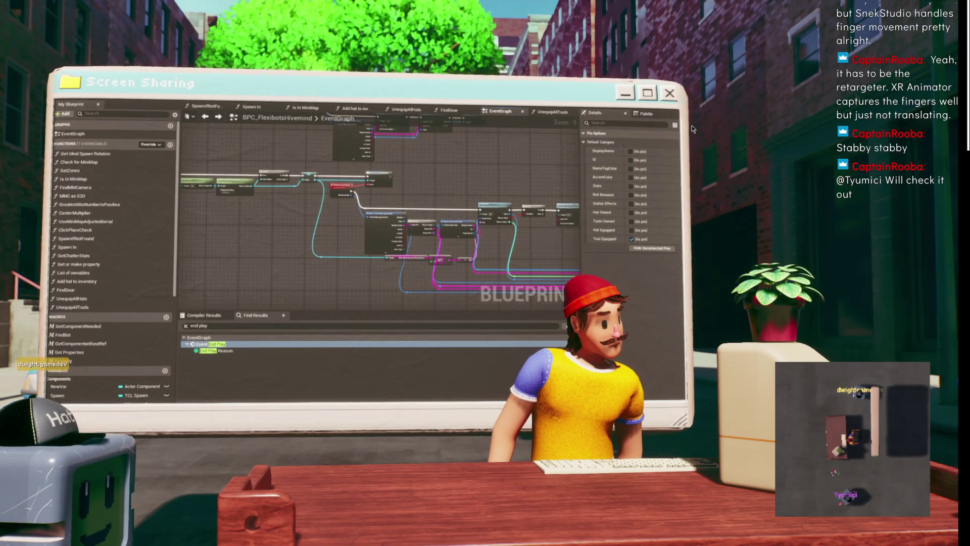
Browse from the Get Component By Class node to its TCL_Equip asset with Ctrl+B.
scroll(291, 186, down, 4)
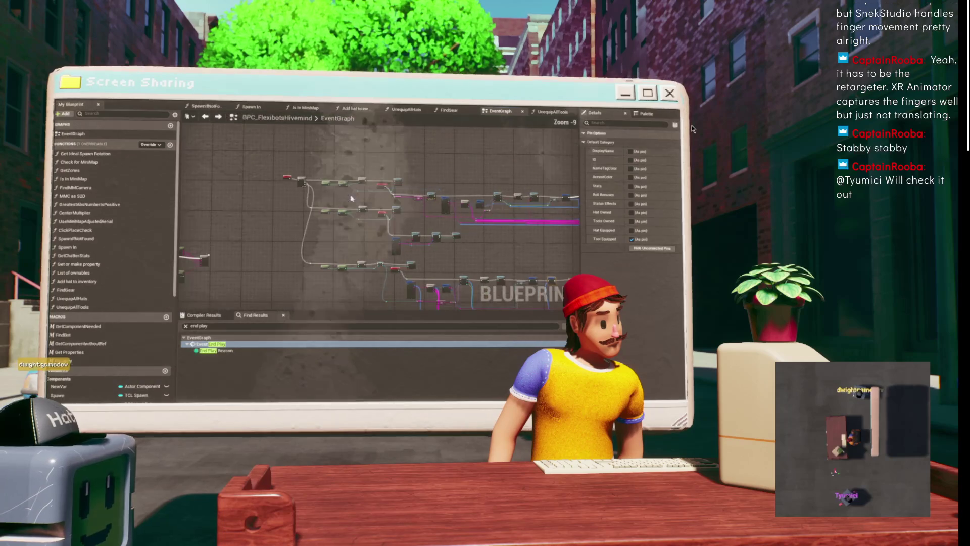
drag(292, 186, 254, 143)
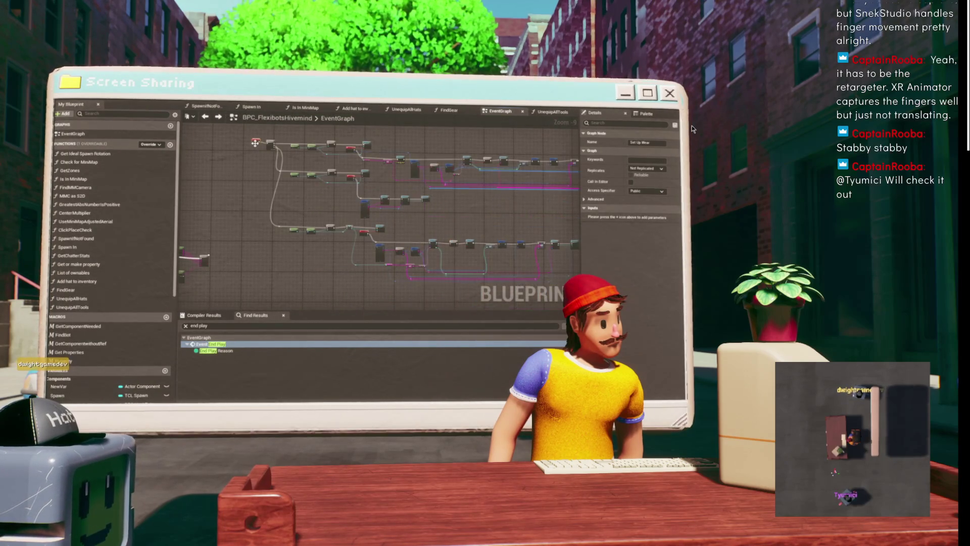
scroll(210, 299, down, 3)
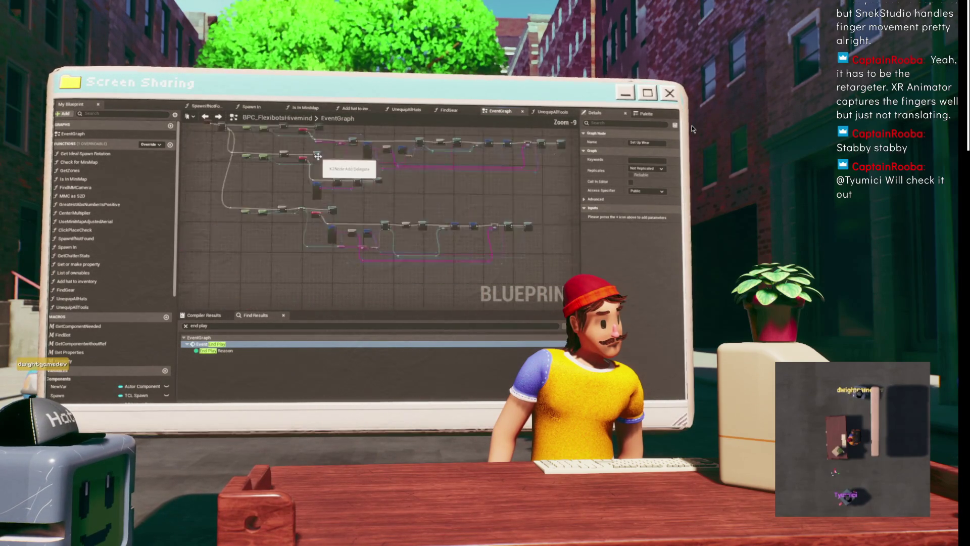
scroll(318, 156, up, 6)
drag(338, 146, 296, 193)
click(296, 191)
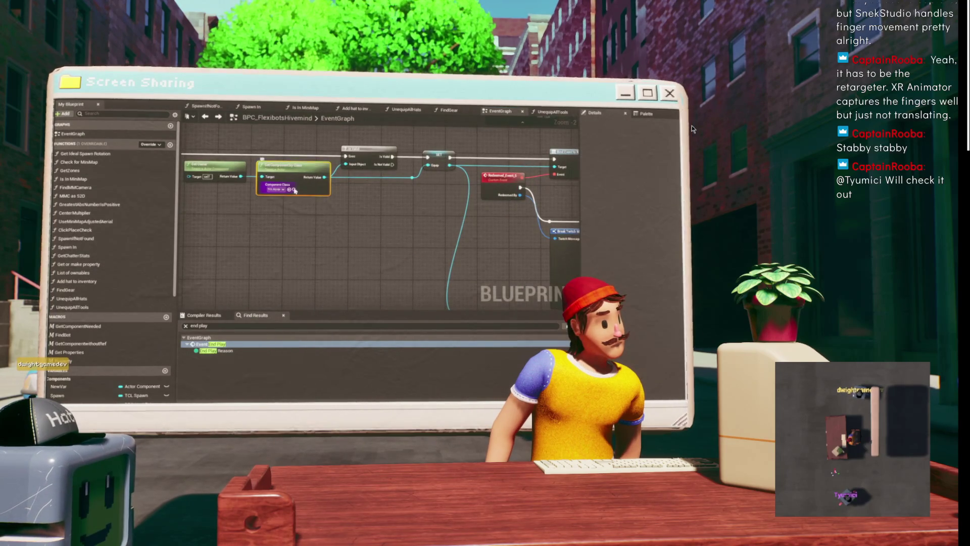
key(ctrl+b)
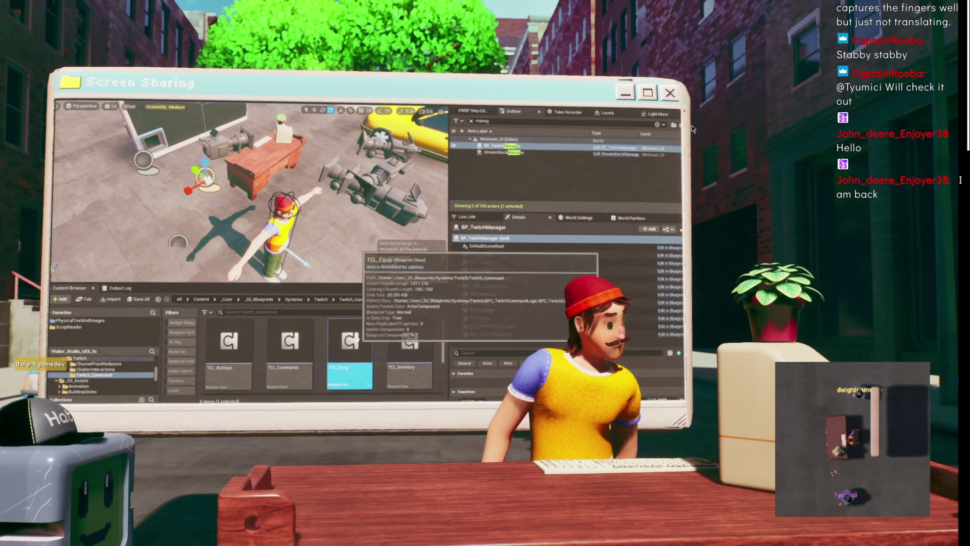
Widen the viewport and Content Browser, then save, adding new files to revision control.
scroll(323, 354, down, 2)
scroll(324, 354, up, 2)
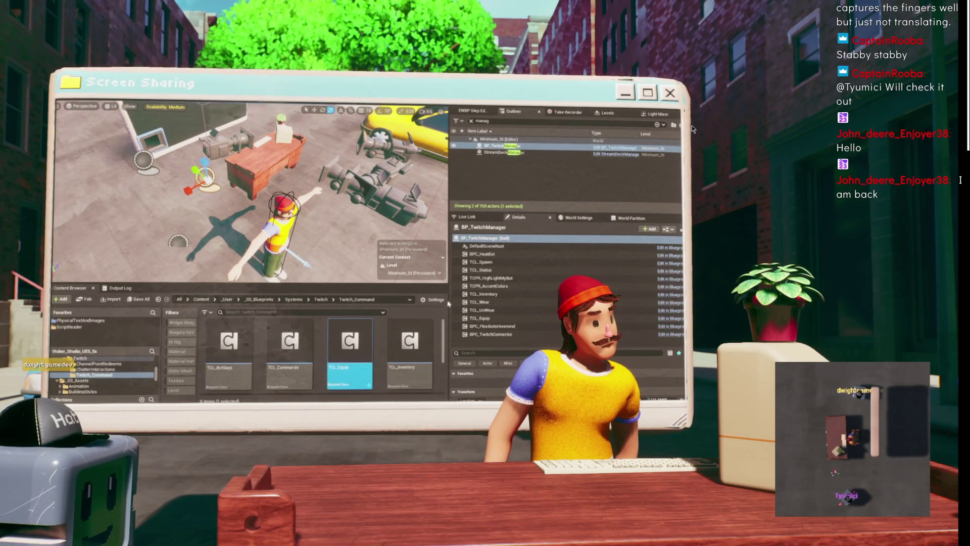
drag(449, 300, 493, 300)
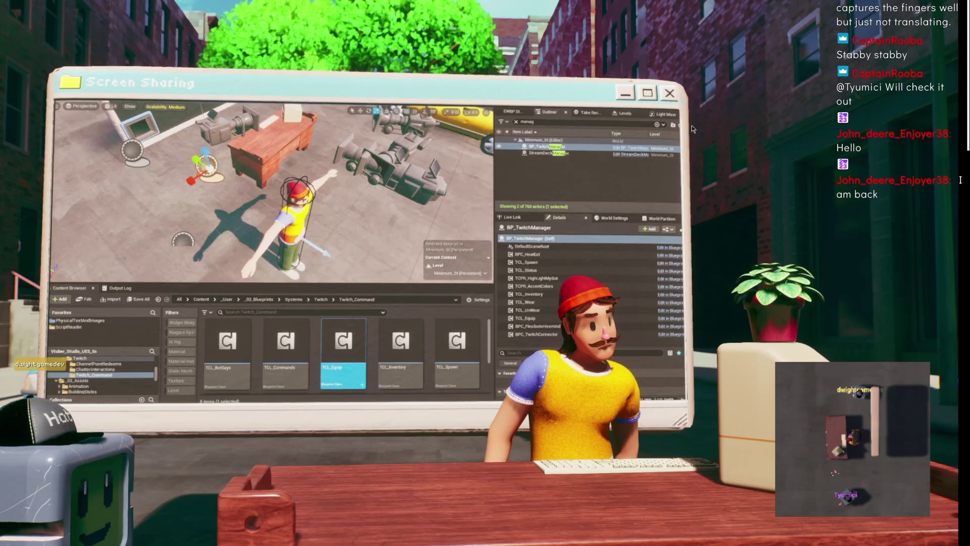
key(ctrl+s)
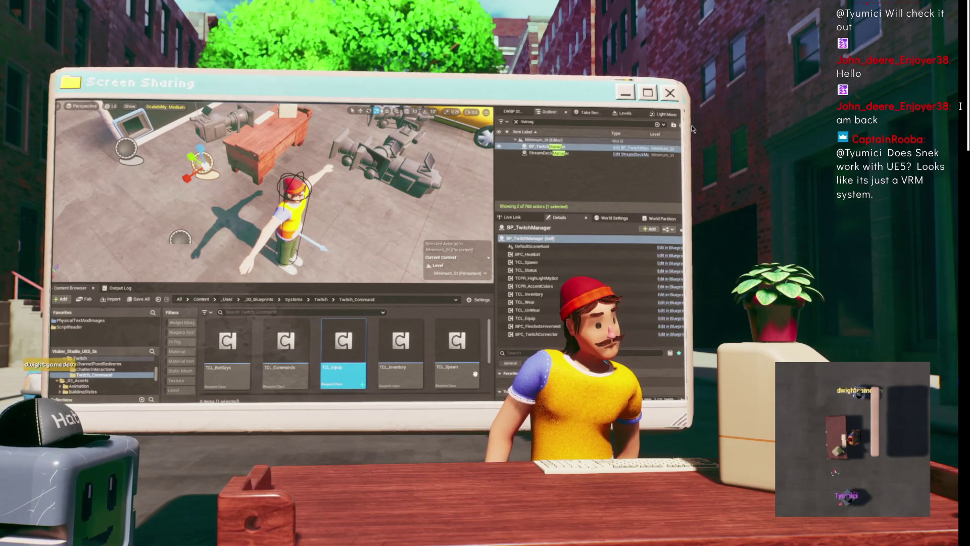
Select TCL_Inventory, orbit the viewport to face the character, and make the Content Browser taller.
click(401, 349)
scroll(348, 332, down, 2)
scroll(347, 332, up, 2)
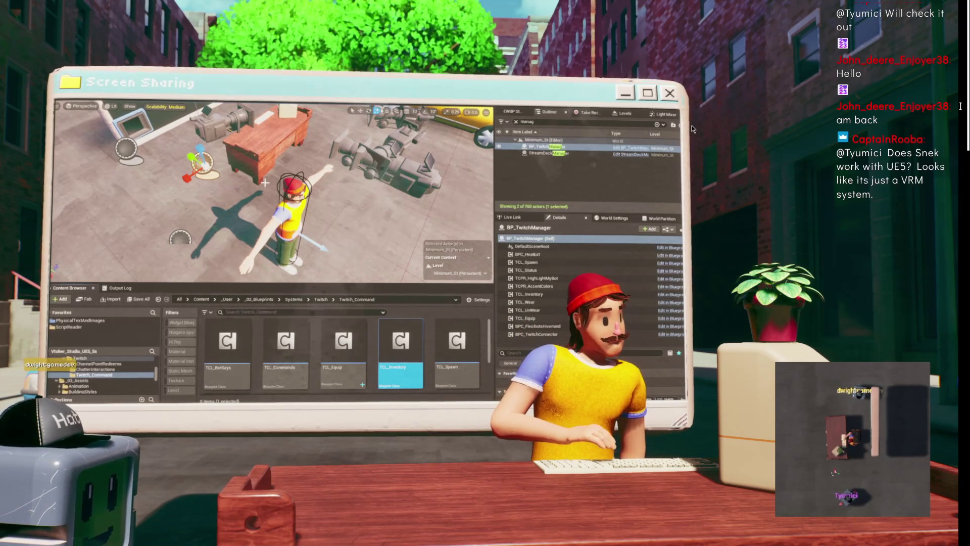
mouse_move(302, 169)
mouse_down()
mouse_move(227, 172)
mouse_move(197, 157)
mouse_move(183, 165)
mouse_up()
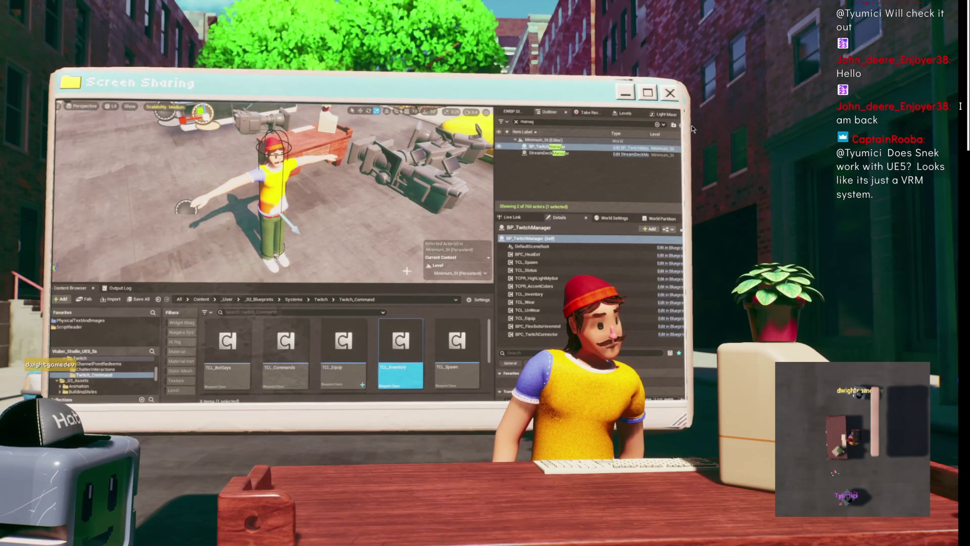
drag(397, 282, 394, 259)
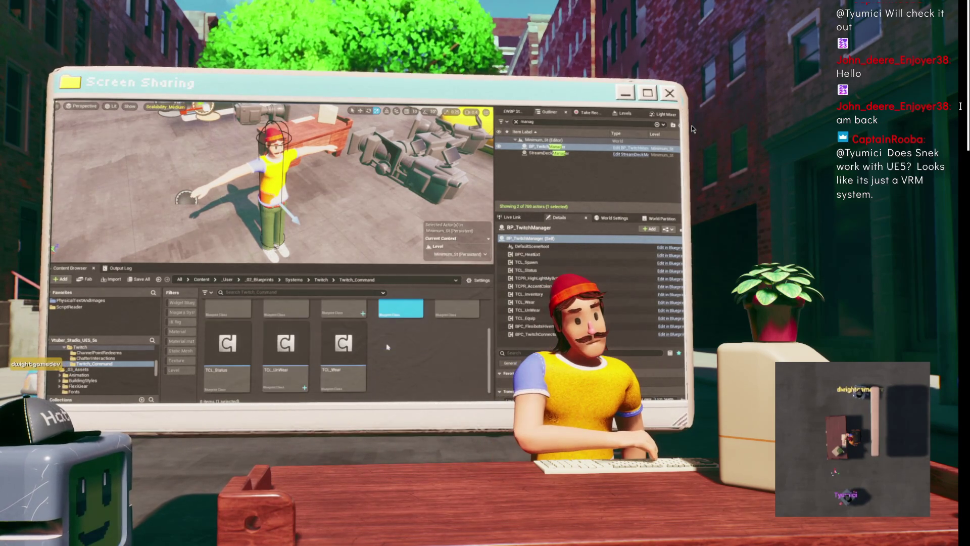
ctrl+click(415, 357)
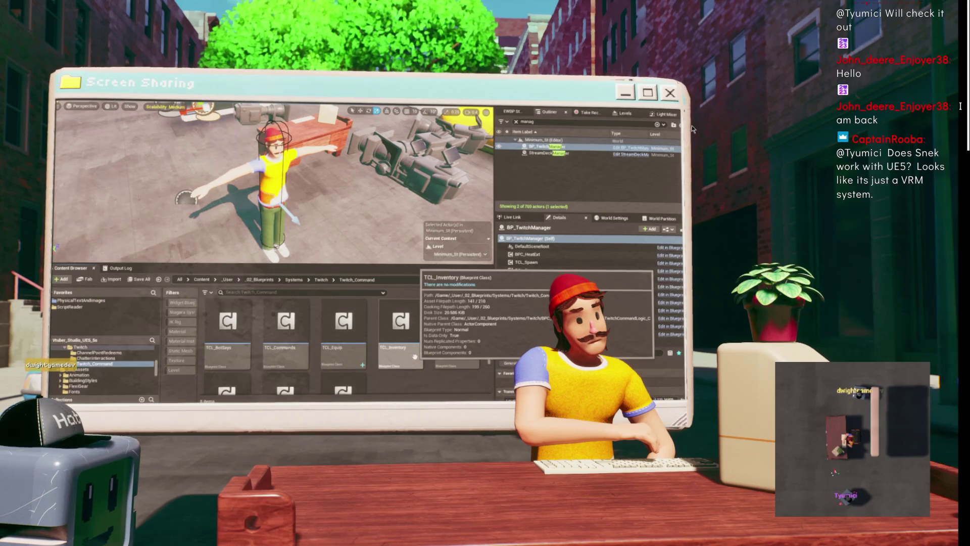
scroll(416, 359, down, 2)
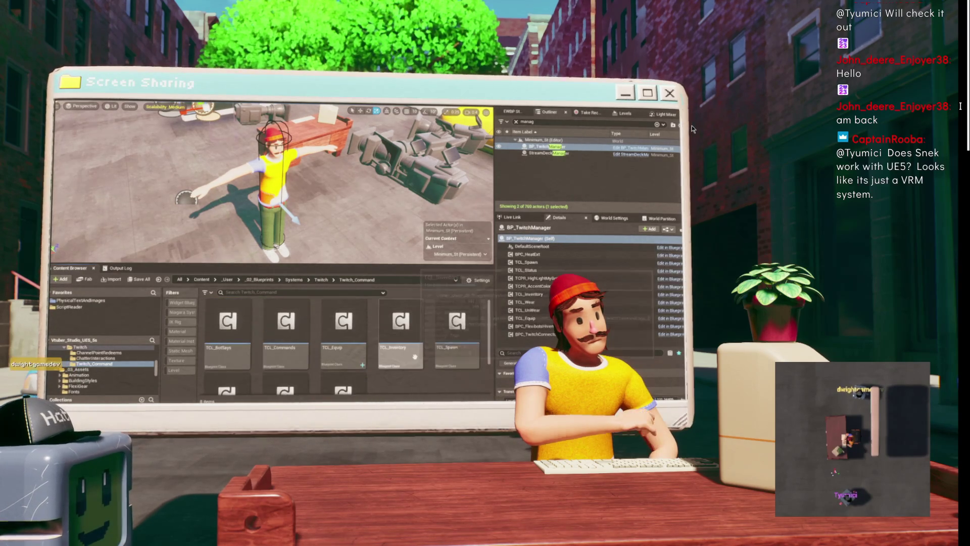
scroll(434, 341, up, 1)
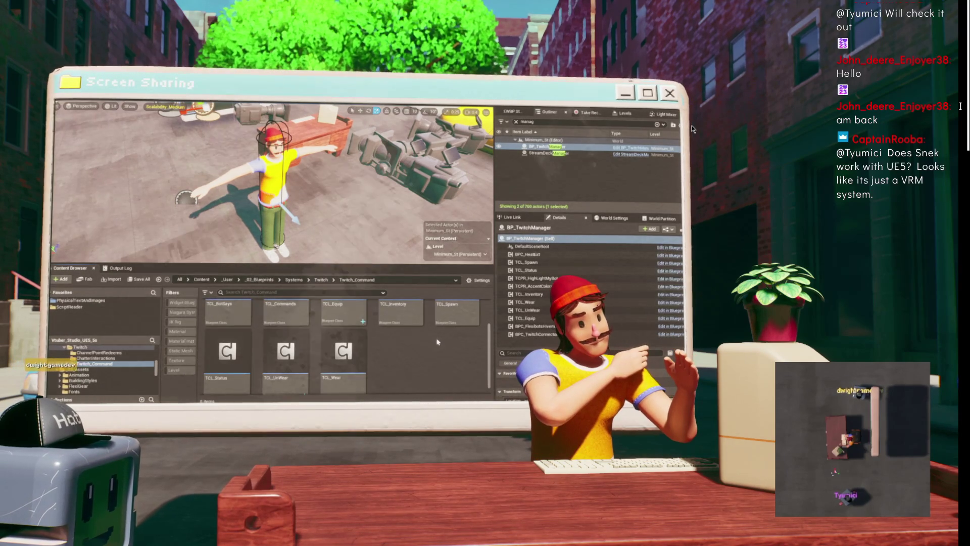
scroll(434, 340, up, 2)
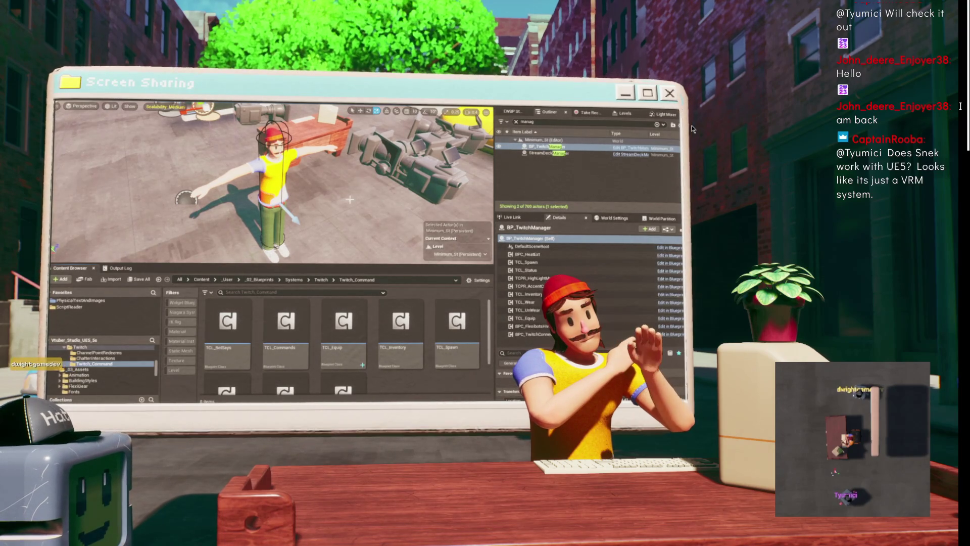
scroll(321, 324, down, 1)
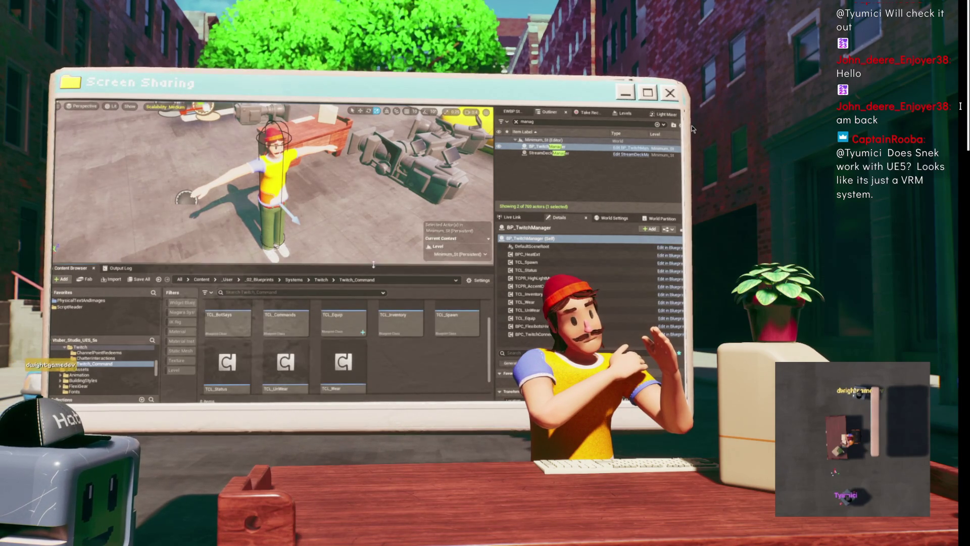
drag(374, 265, 374, 239)
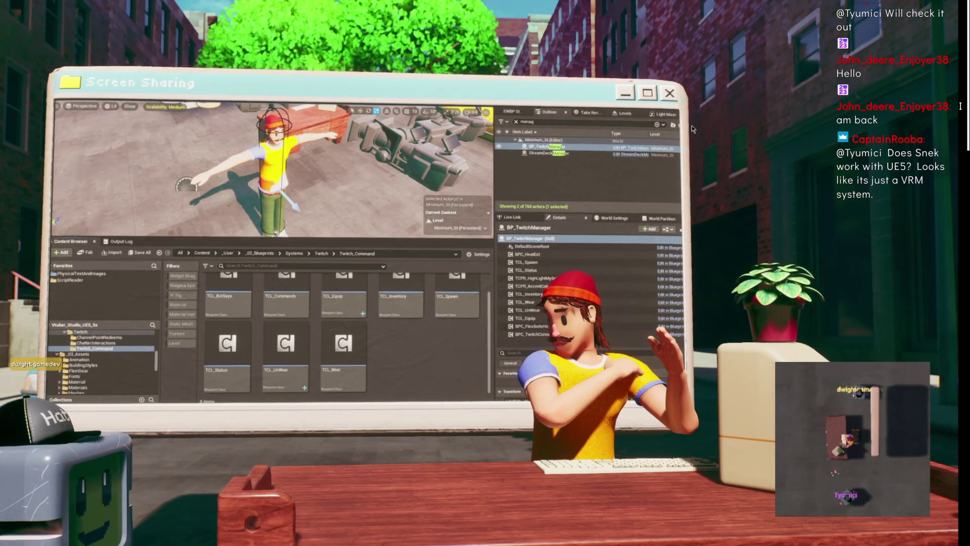
mouse_move(306, 293)
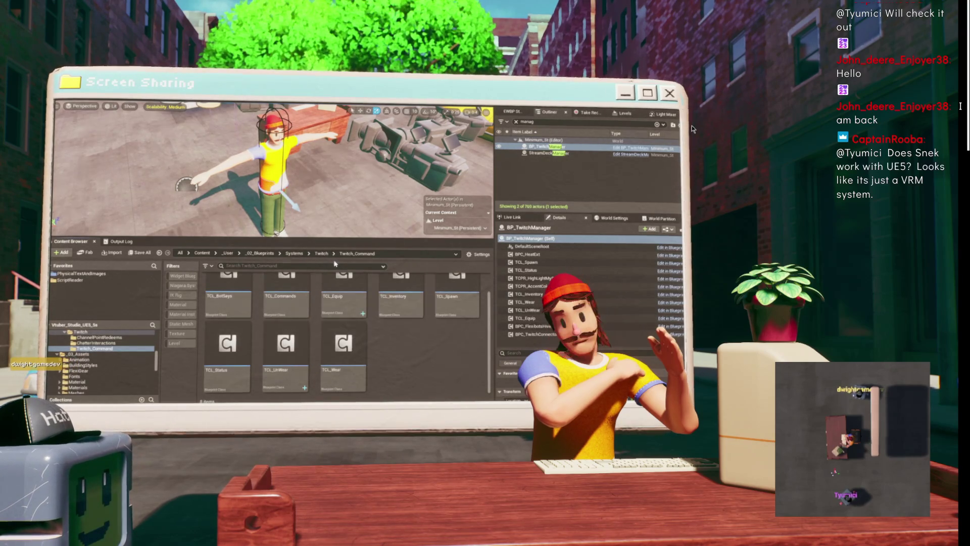
scroll(447, 363, up, 1)
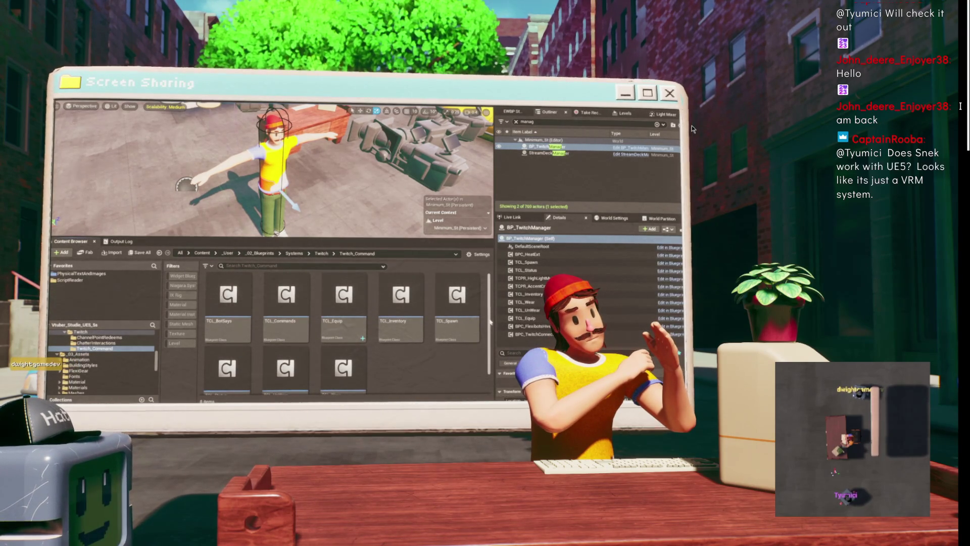
scroll(387, 349, down, 1)
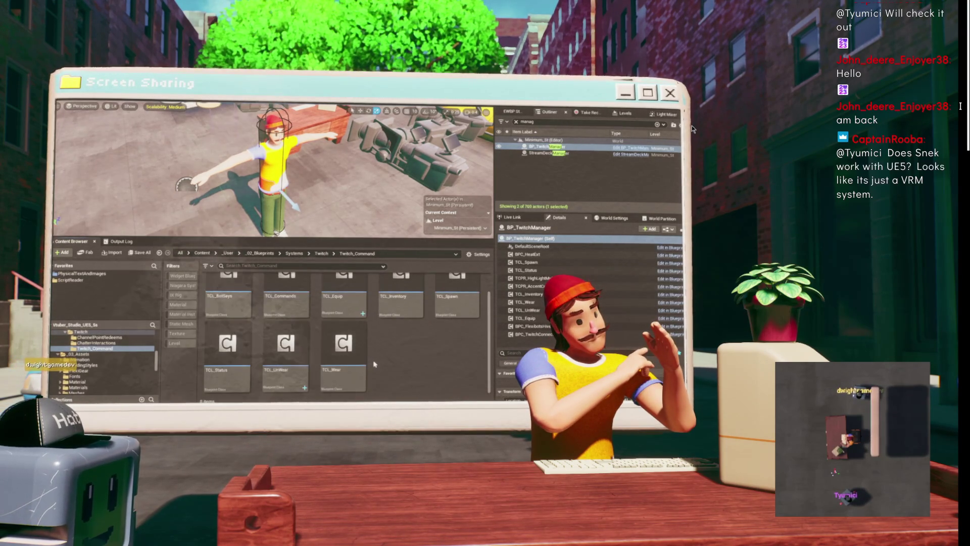
scroll(387, 352, up, 1)
click(344, 309)
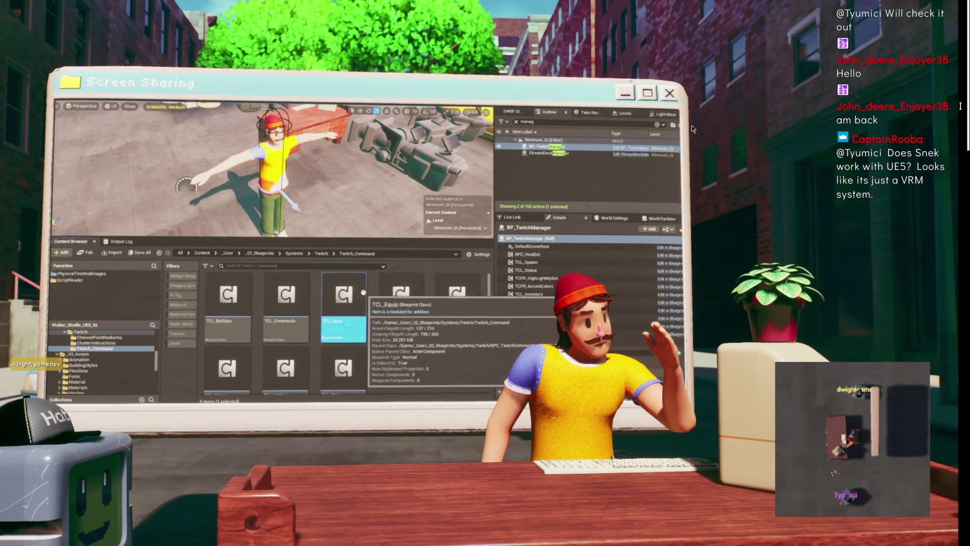
mouse_move(367, 285)
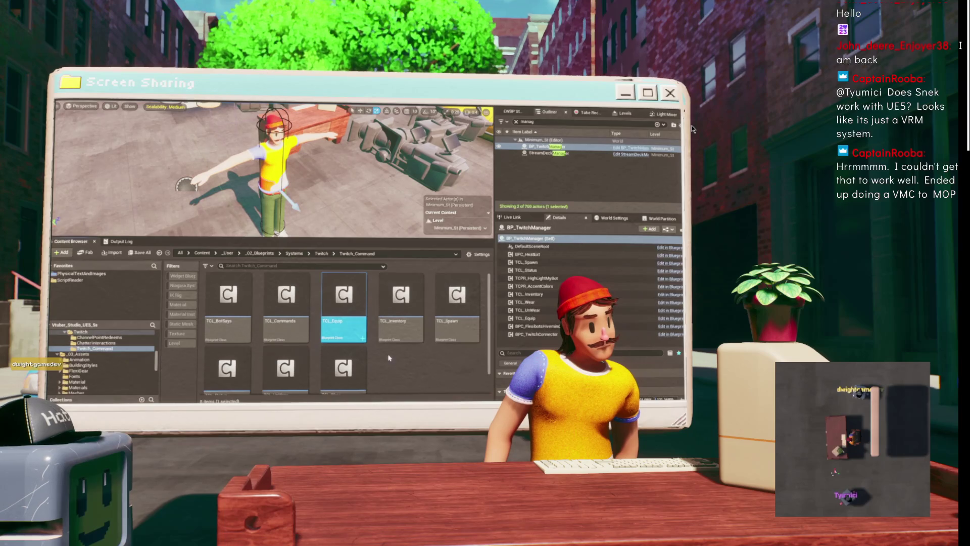
Duplicate TCL_Equip and name the copy TCL_UnEquip.
key(ctrl+d)
key(BackSpace)
key(BackSpace)
key(BackSpace)
text(TCL_UnEq)
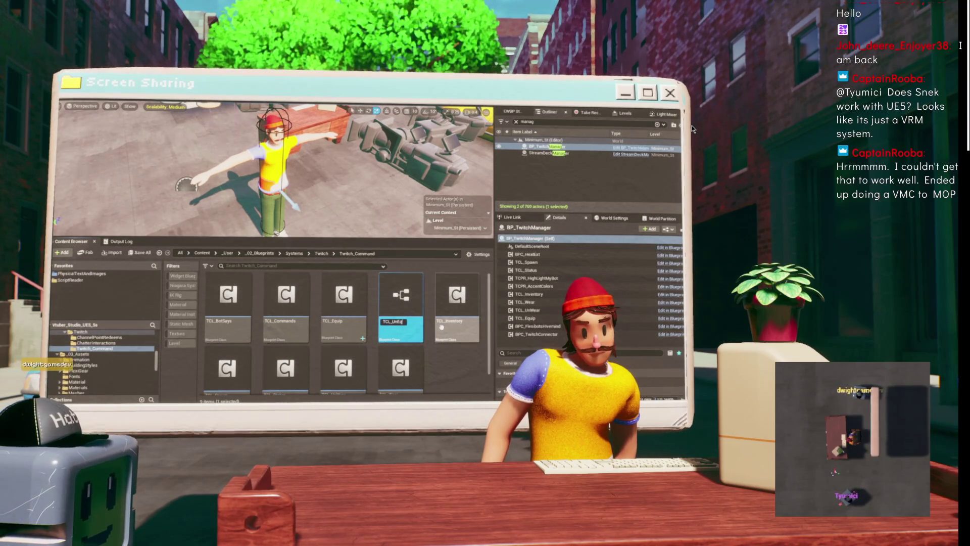
text(uip)
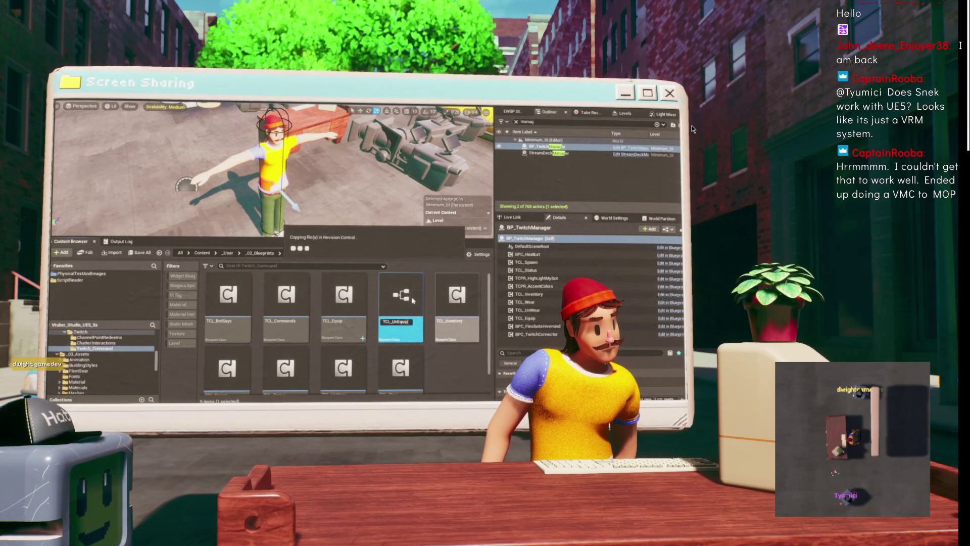
key(Return)
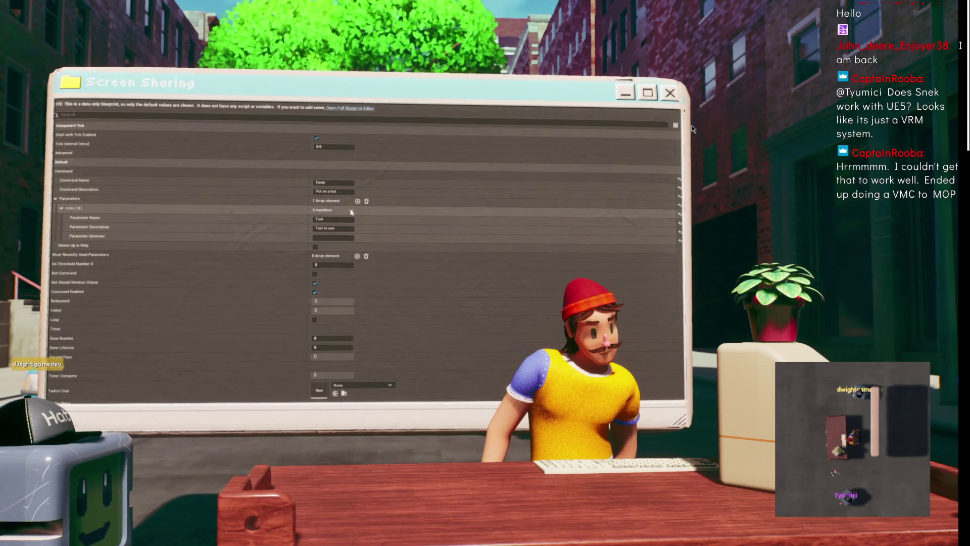
Remove the Tool parameter, set description 'Stop Using Equipment' and command name Unequip.
click(351, 211)
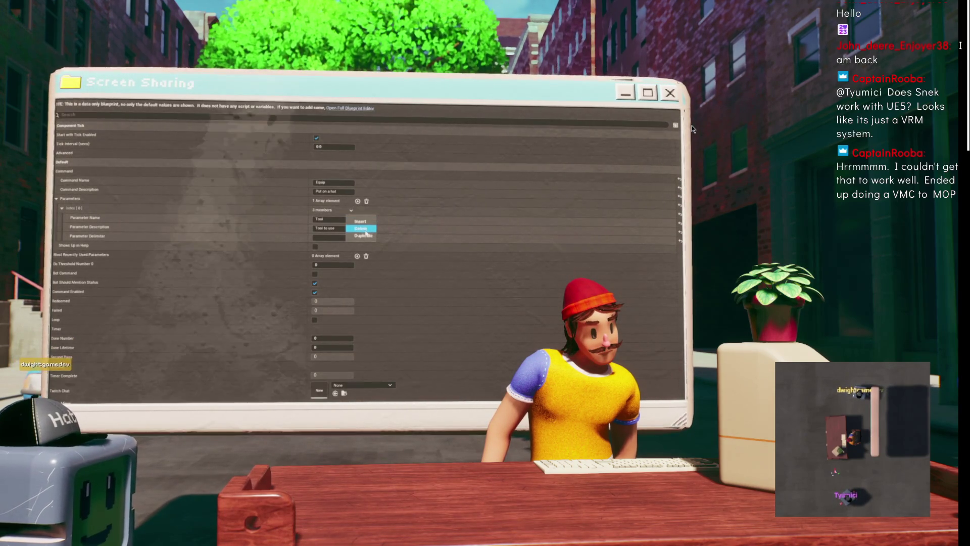
click(364, 230)
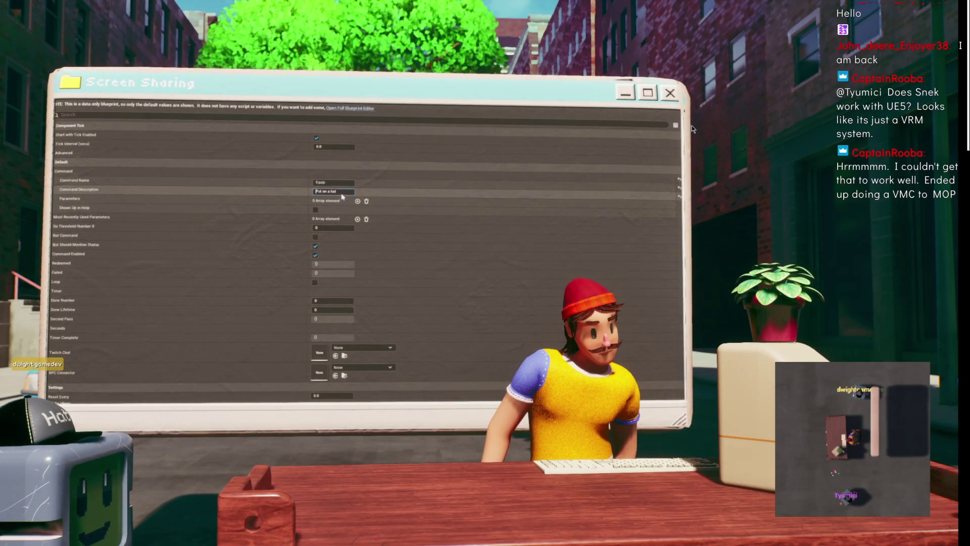
text(Ta)
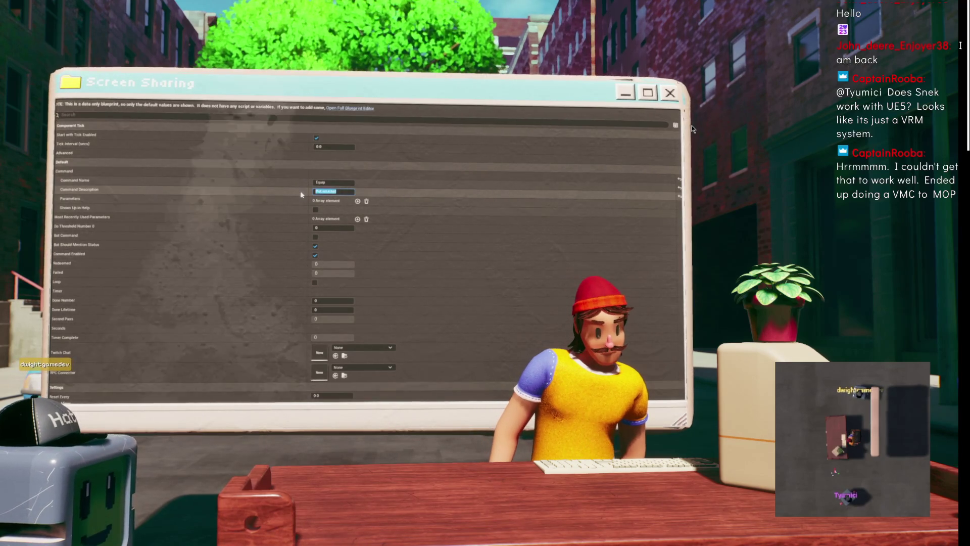
text(ke )
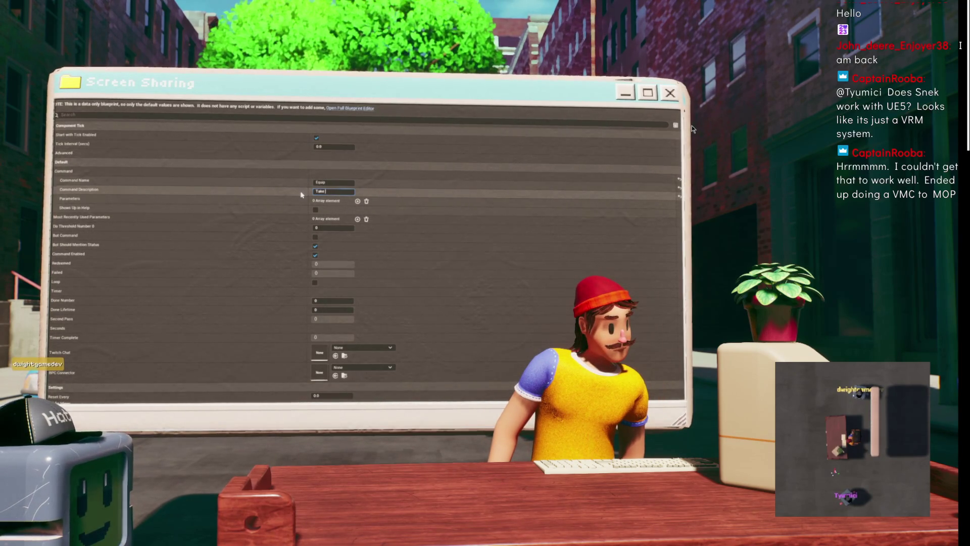
text(oStop Using E)
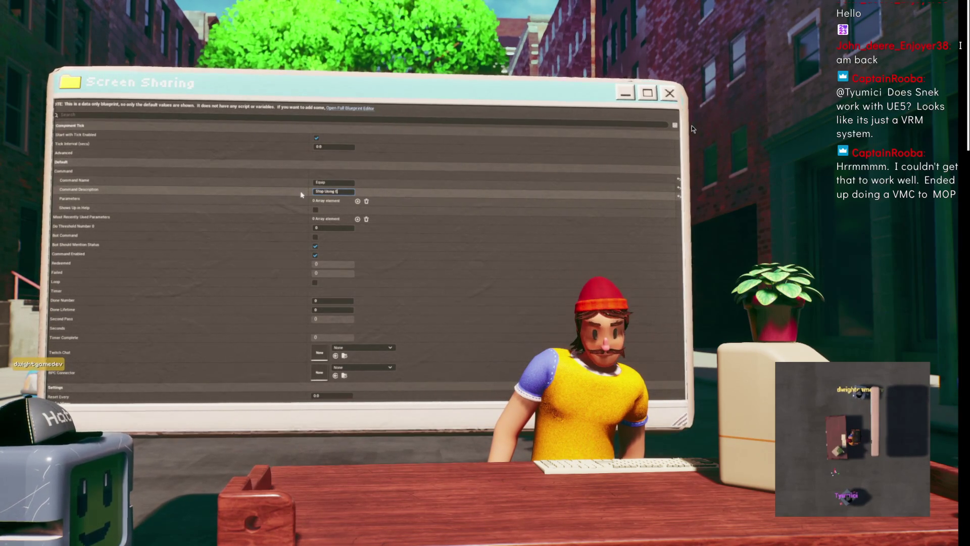
text(ipment)
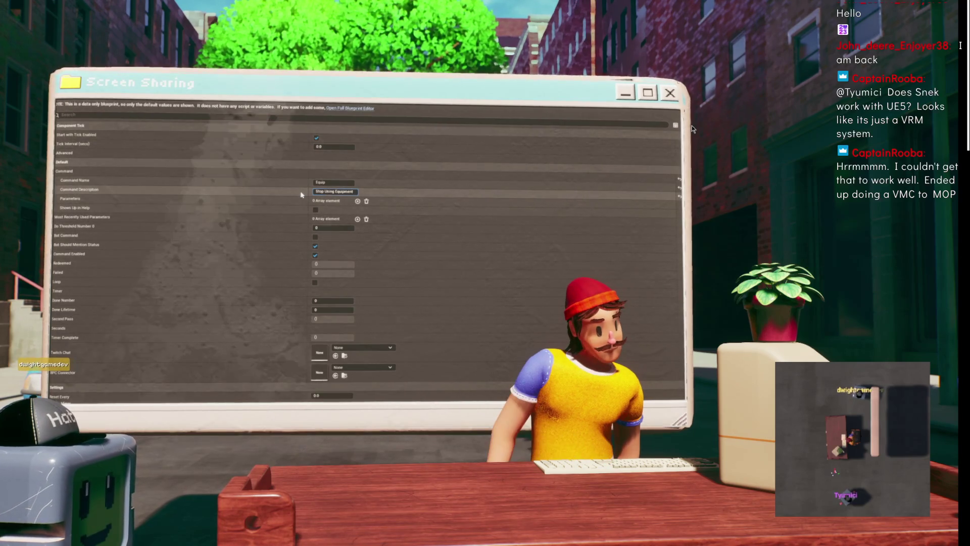
click(329, 182)
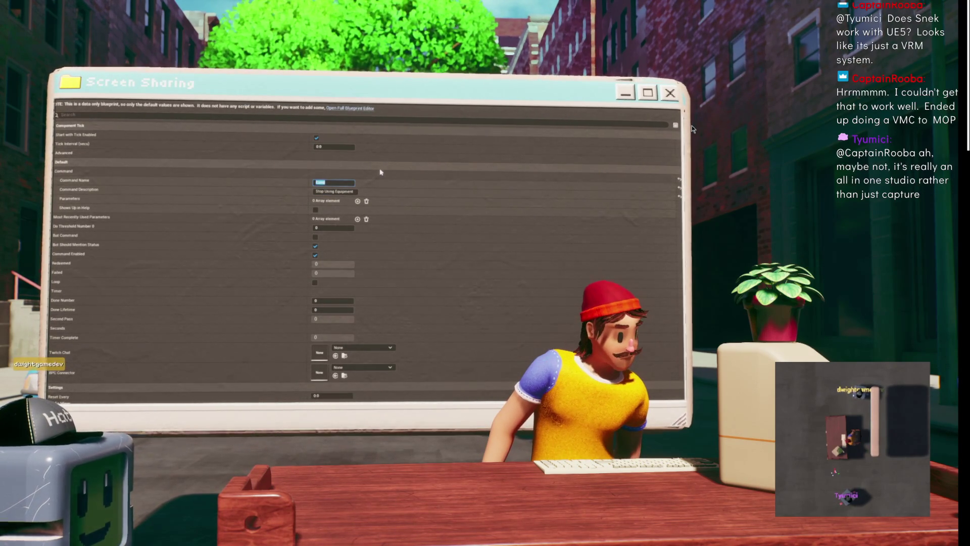
text(Unequip)
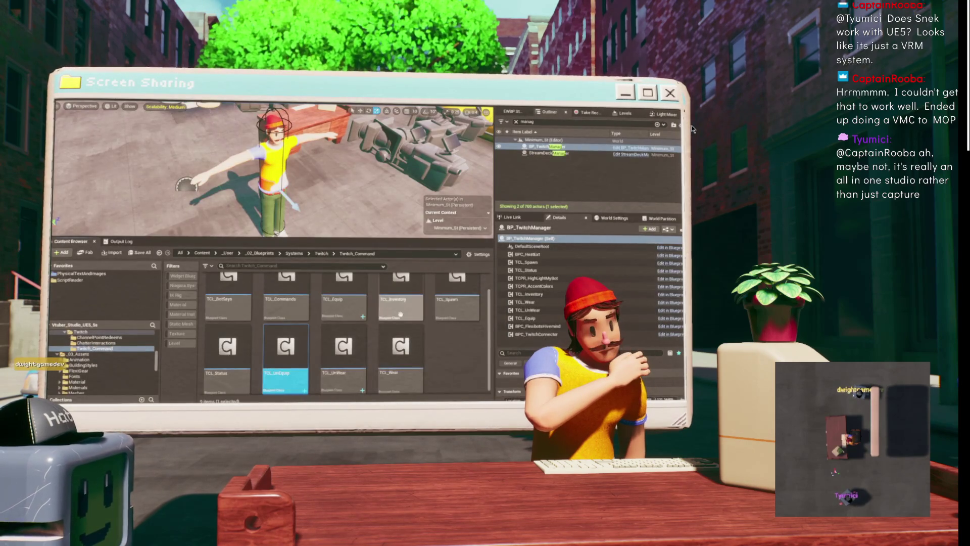
Open the Equip command asset and begin editing its description.
double_click(344, 299)
click(333, 191)
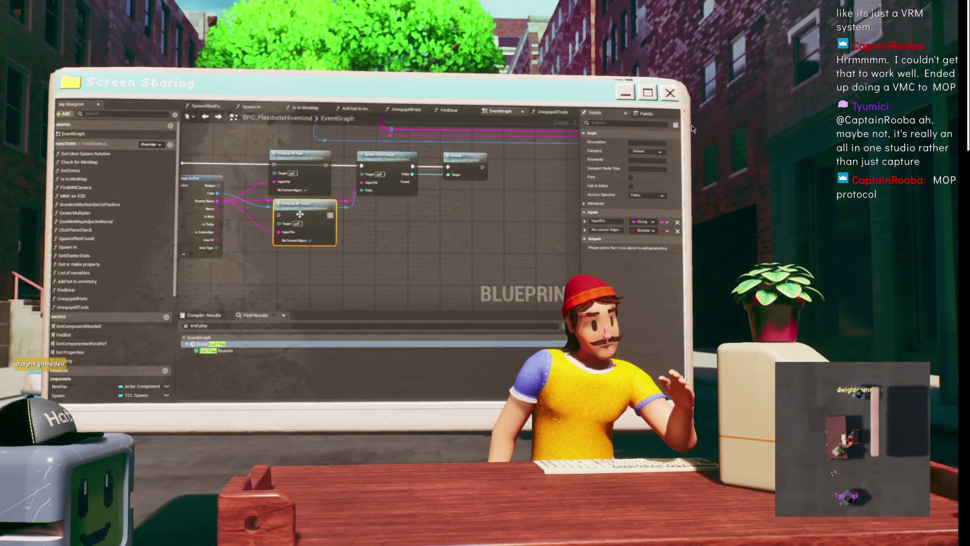
Drop Unequip All Tools onto the exec wire ahead of Spawn If Not Found.
mouse_move(313, 218)
mouse_down()
mouse_move(308, 152)
mouse_move(340, 176)
mouse_move(344, 198)
mouse_up()
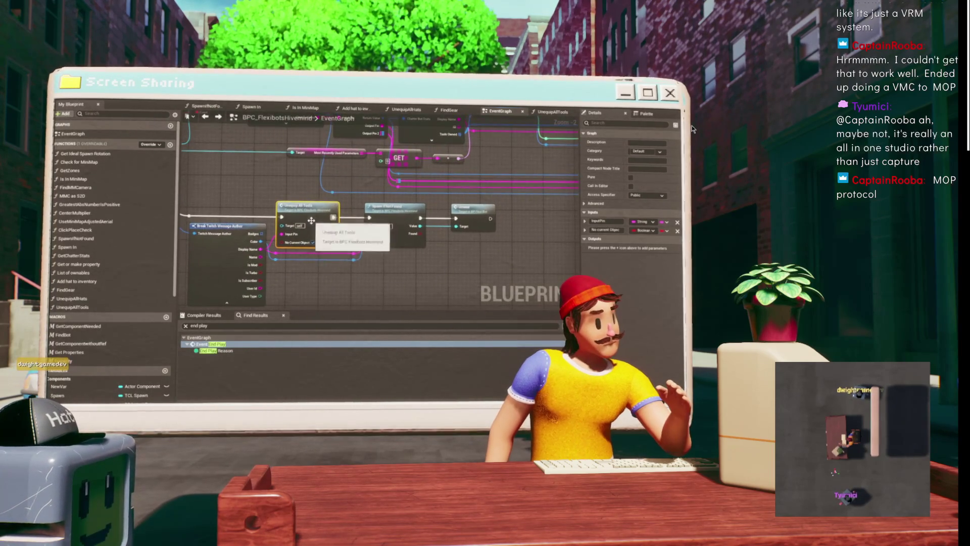
Delete the Unwear node from the Hivemind graph and bring up BP_FlexiBot's Event Graph.
scroll(439, 262, up, 1)
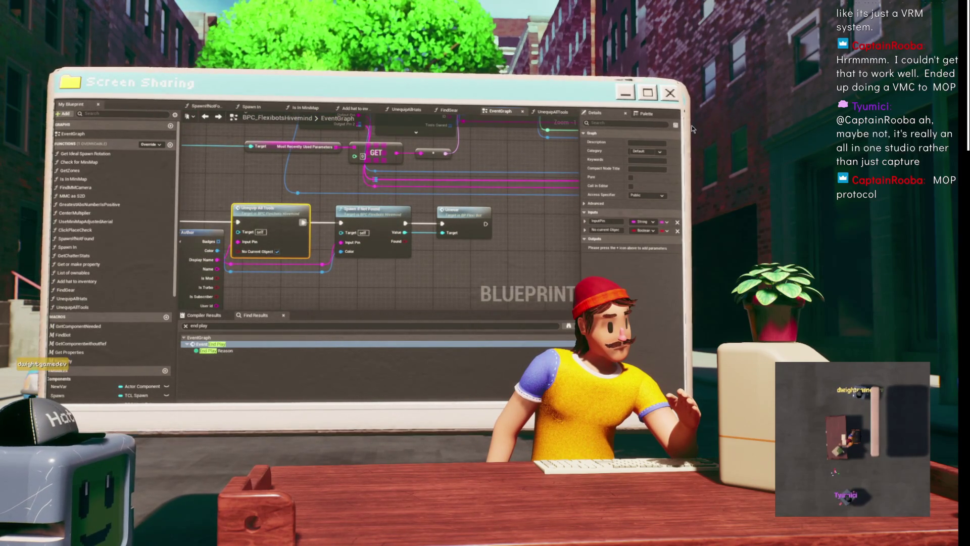
click(461, 212)
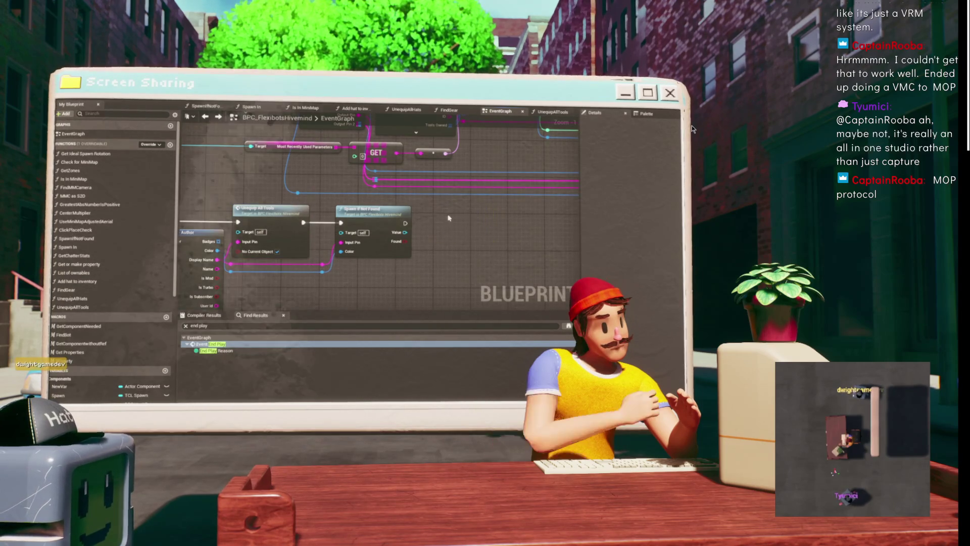
key(Delete)
key(alt+Tab)
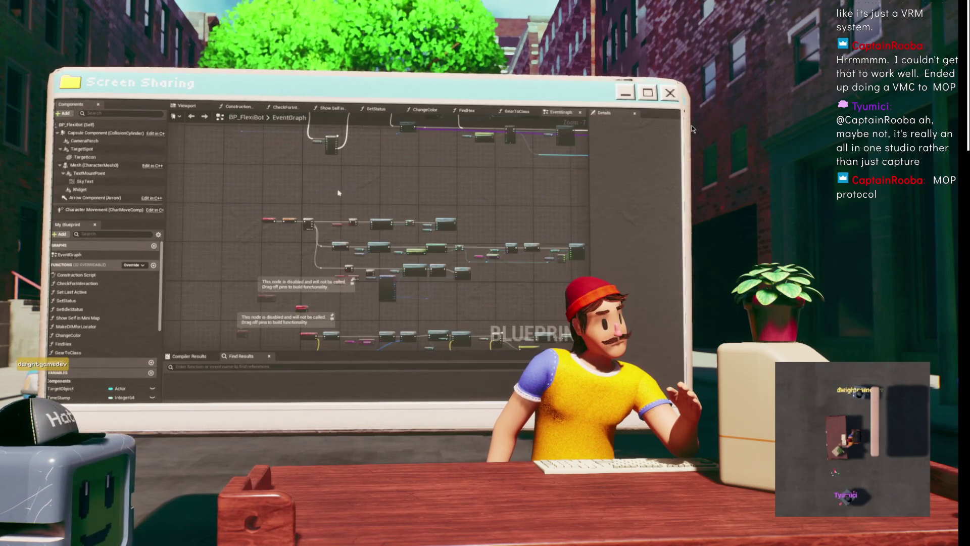
Move the red event node aside and add a custom event named UnEquipped above it.
scroll(267, 201, up, 2)
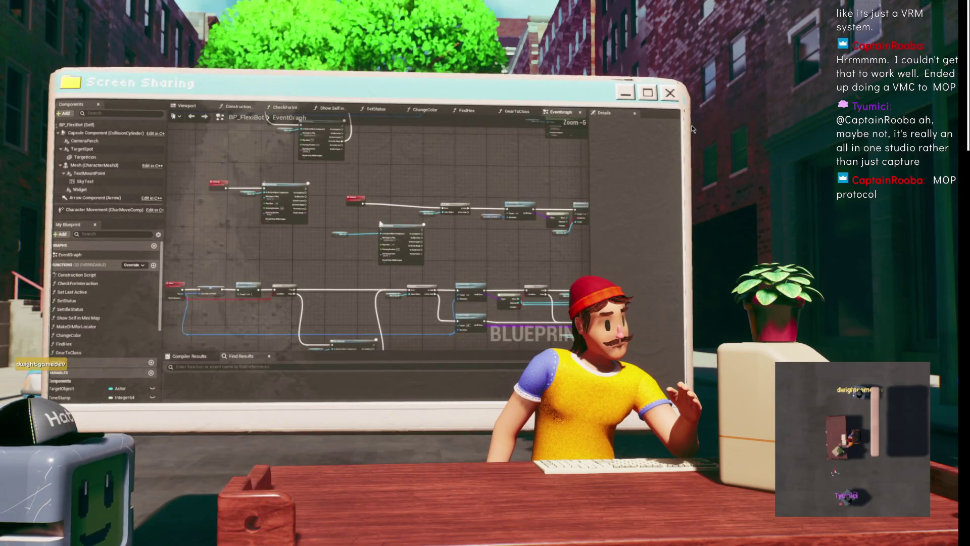
drag(181, 248, 246, 259)
click(238, 210)
right_click(243, 193)
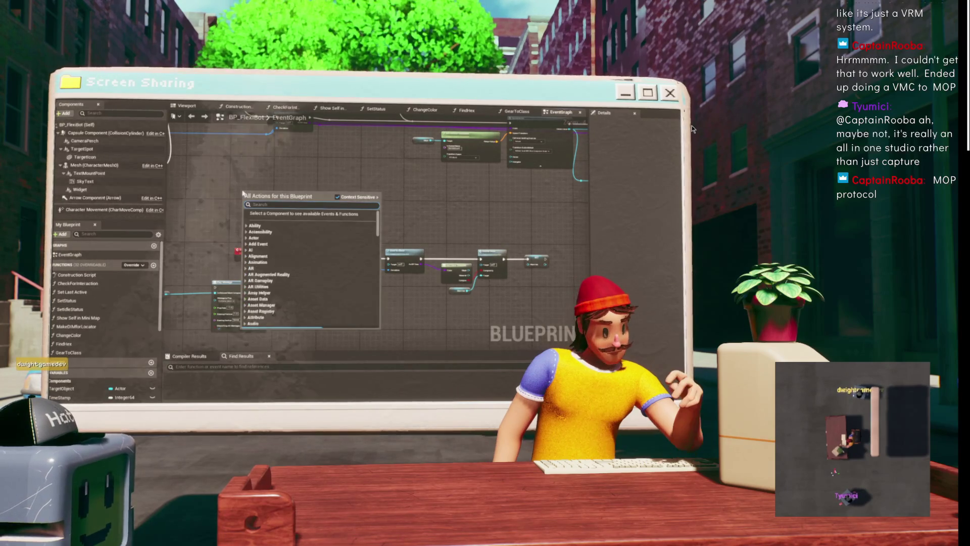
key(Escape)
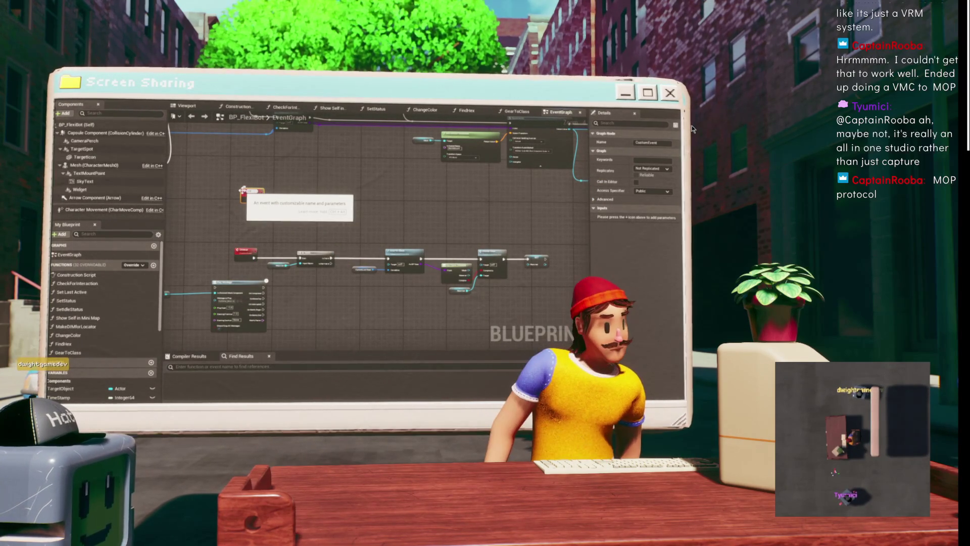
text(UnEquipped)
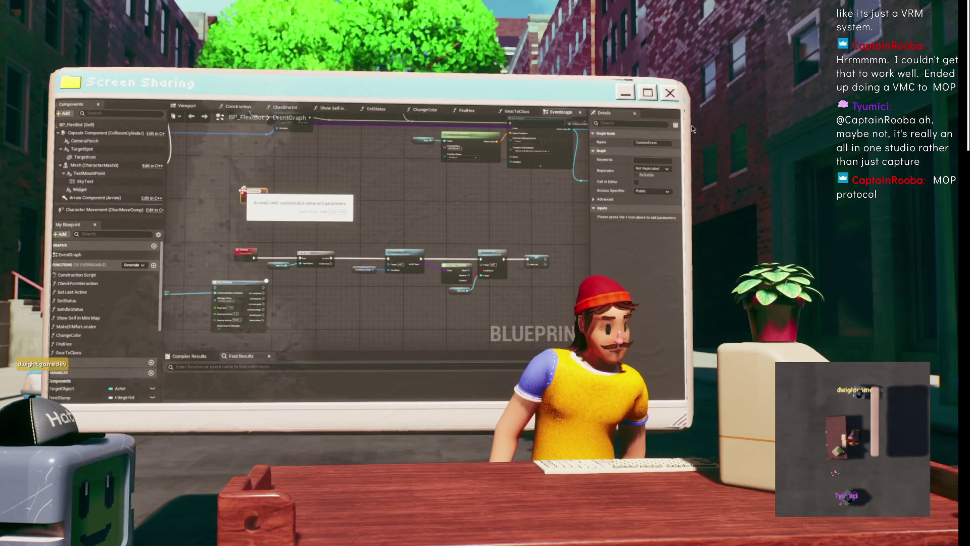
key(Return)
scroll(243, 191, down, 3)
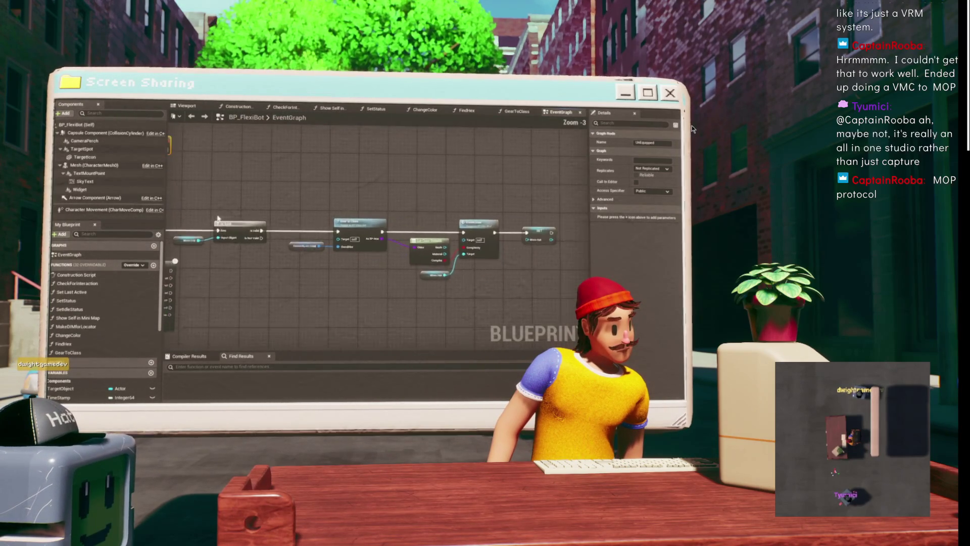
Copy the Is Valid, Delete Gear and SET Worn Hat node row and paste it above the original.
mouse_move(385, 213)
mouse_down()
mouse_move(333, 261)
mouse_move(221, 269)
mouse_up()
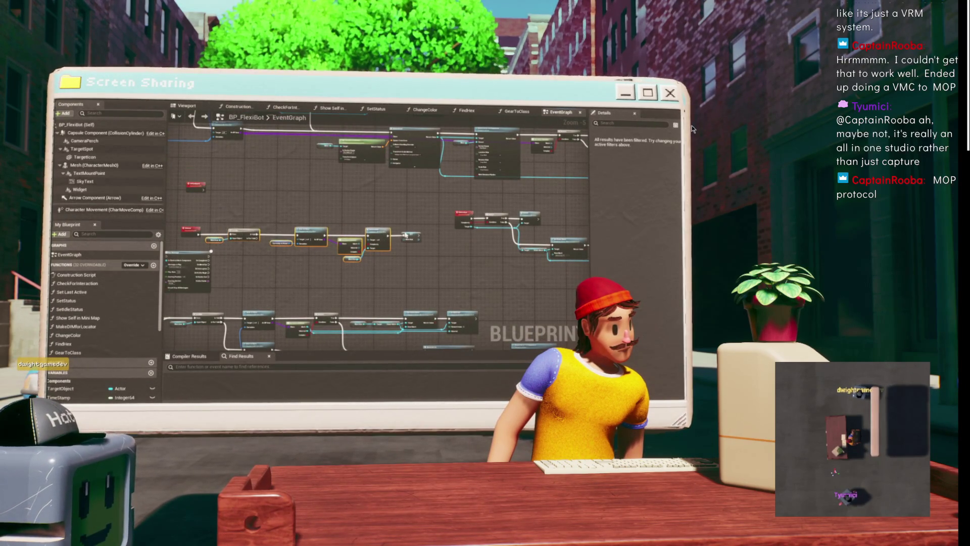
key(ctrl+c)
key(ctrl+v)
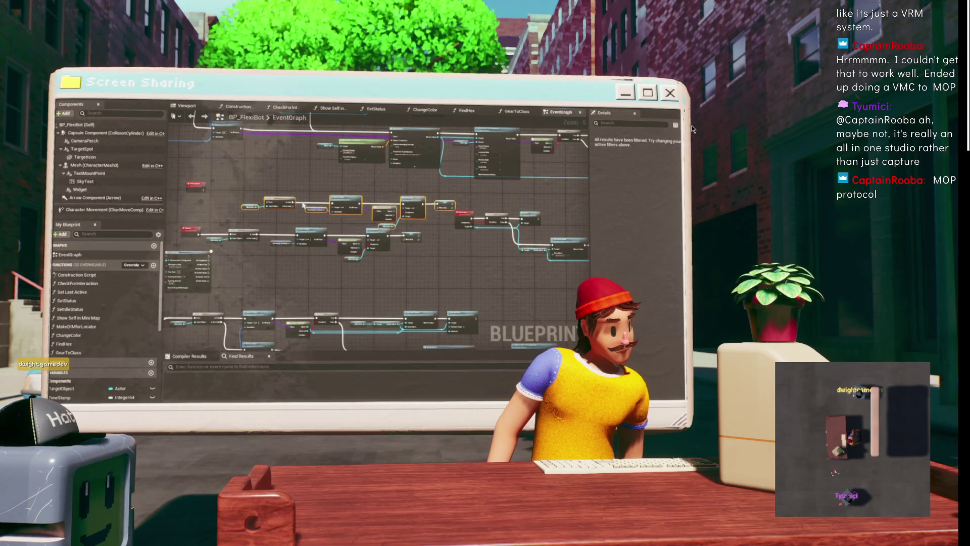
click(252, 196)
scroll(251, 196, up, 3)
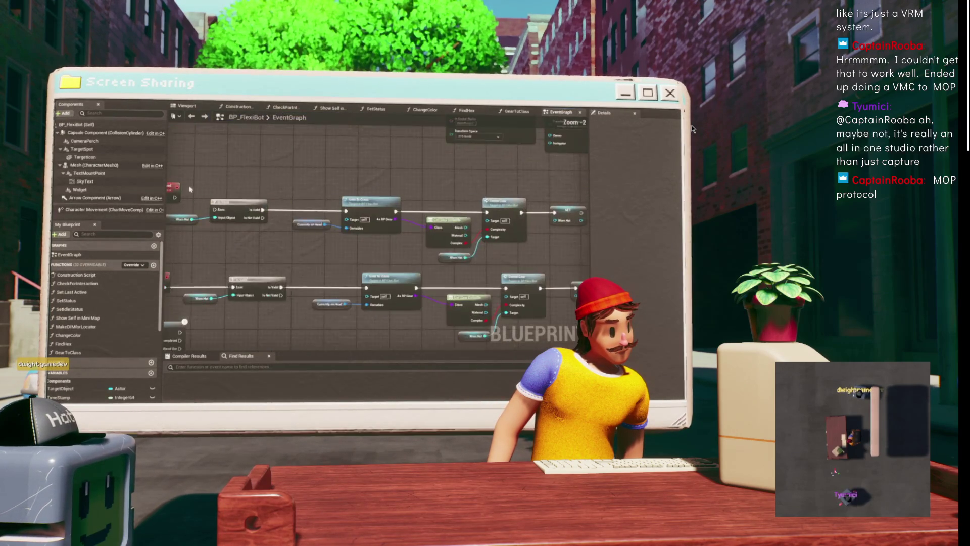
drag(252, 190, 211, 160)
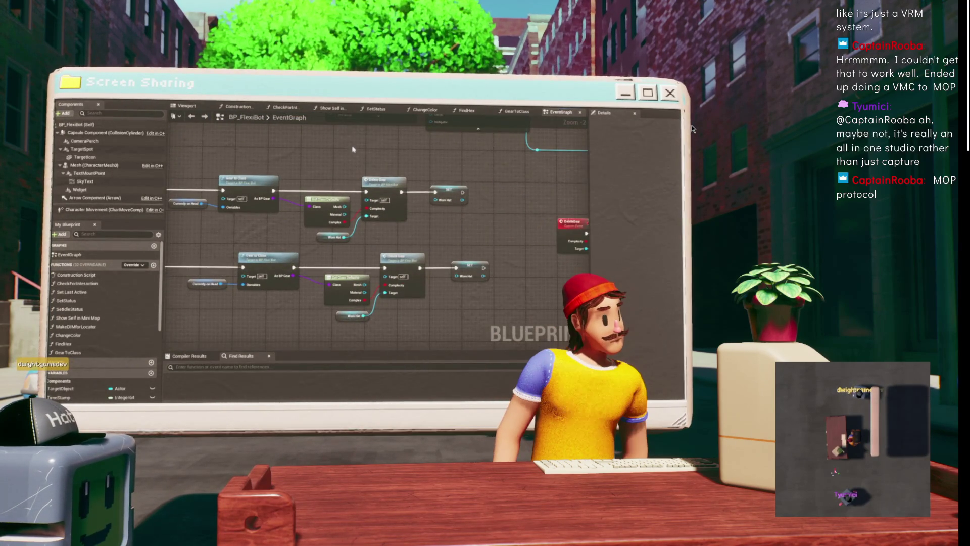
scroll(70, 308, down, 5)
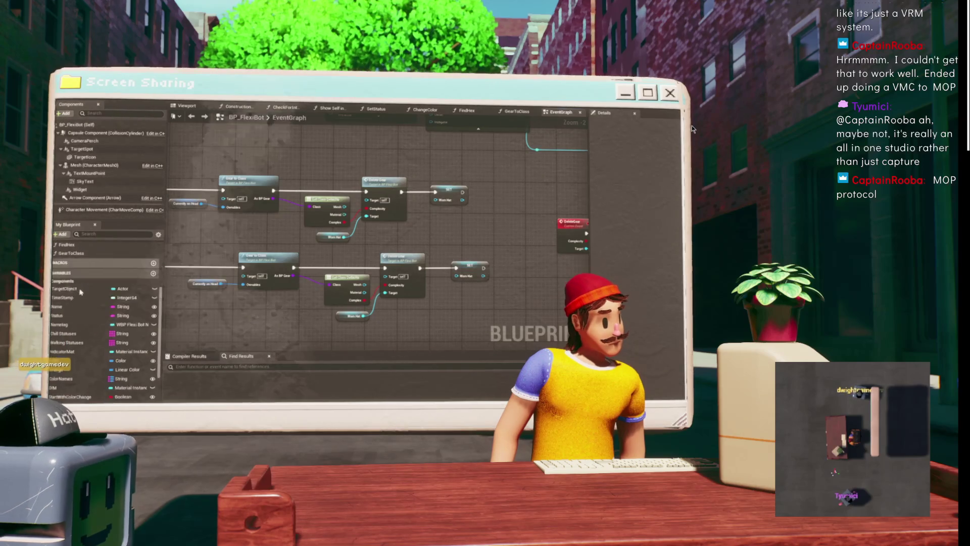
scroll(71, 307, down, 3)
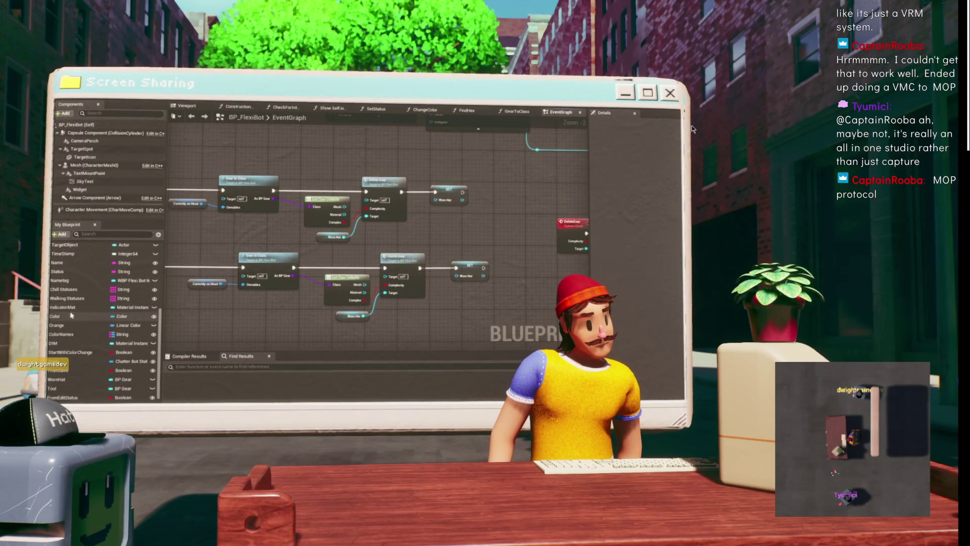
scroll(75, 262, down, 2)
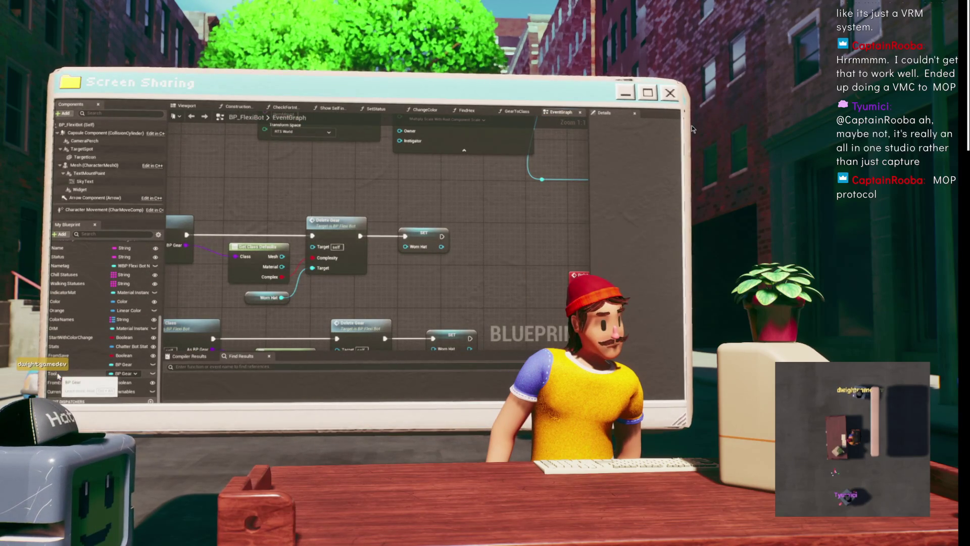
Swap Worn Hat for the Tool variable in the UnEquipped chain's Is Valid, Delete Gear and SET nodes.
drag(58, 377, 186, 352)
drag(313, 299, 256, 302)
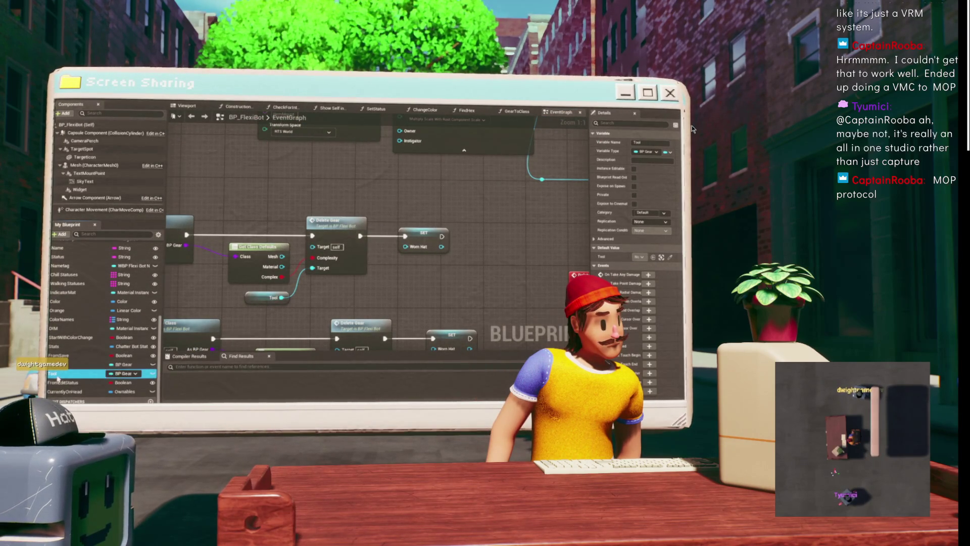
drag(418, 241, 221, 323)
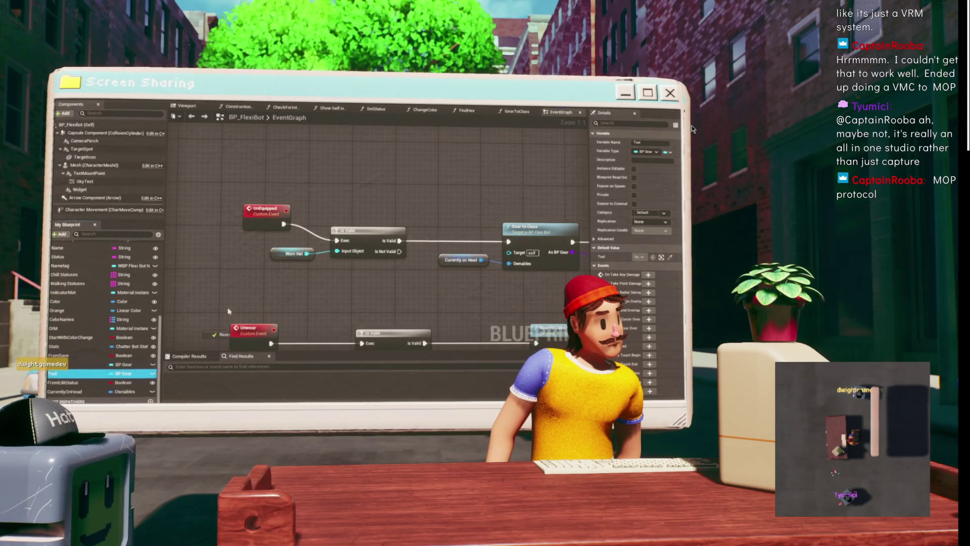
drag(274, 256, 273, 256)
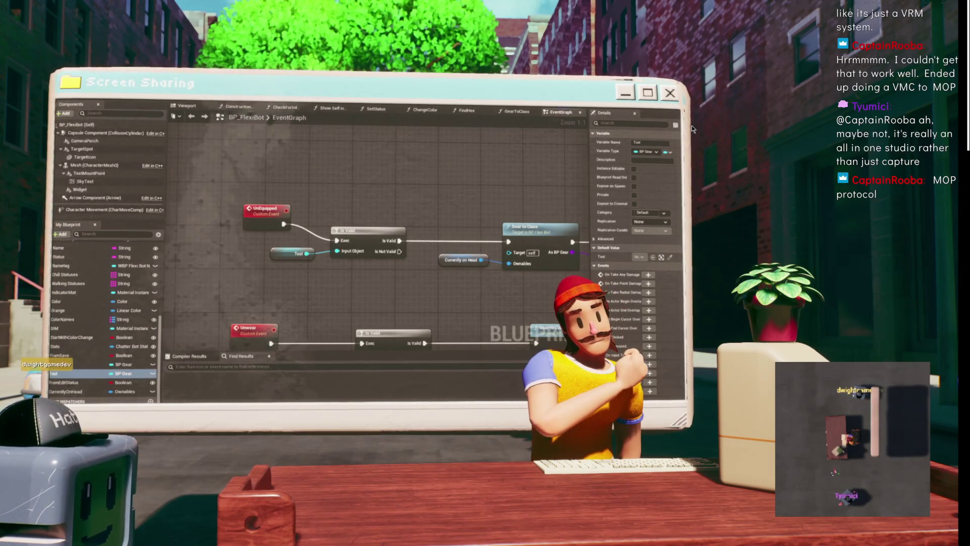
key(alt+Tab)
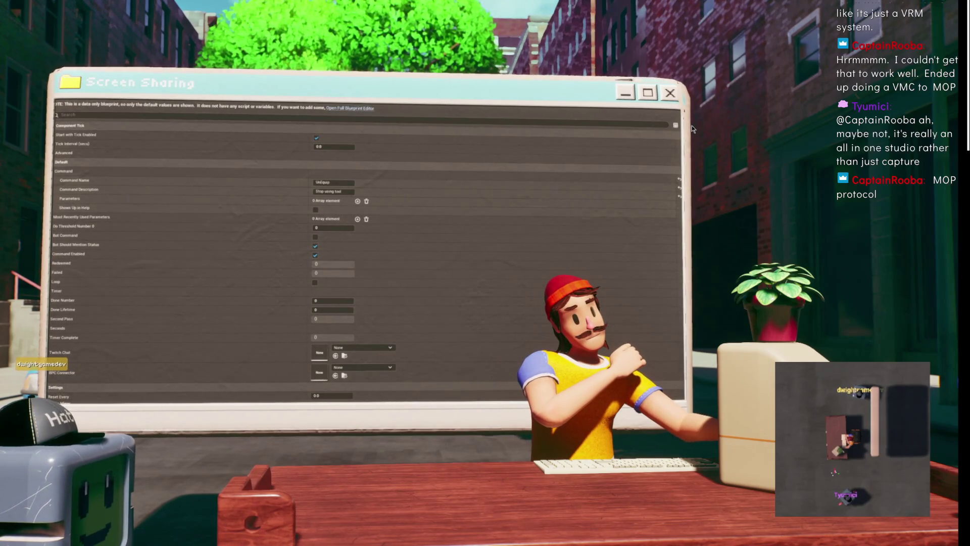
Return to BP_FlexiBot's Event Graph and move a Play Montage node up and to the left.
key(alt+Tab)
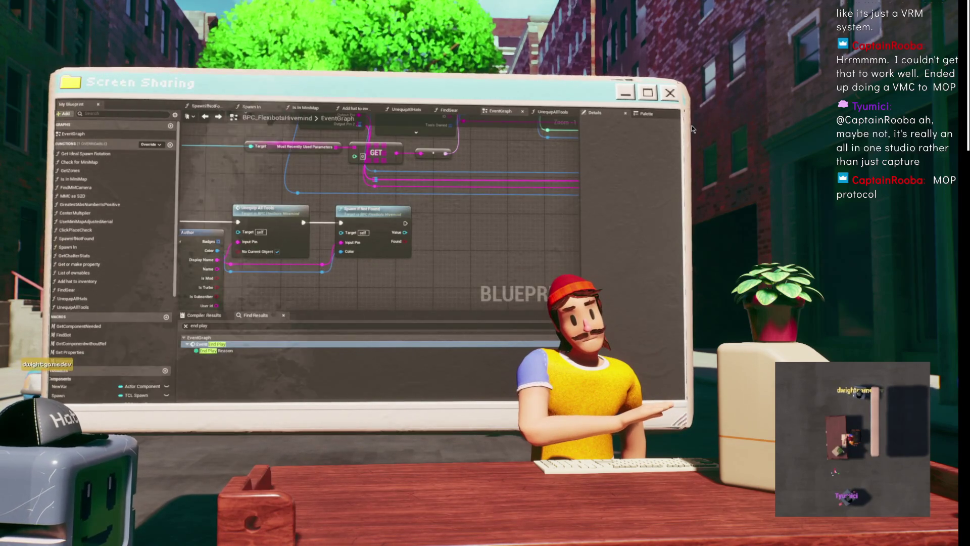
key(alt+Tab)
scroll(307, 182, down, 6)
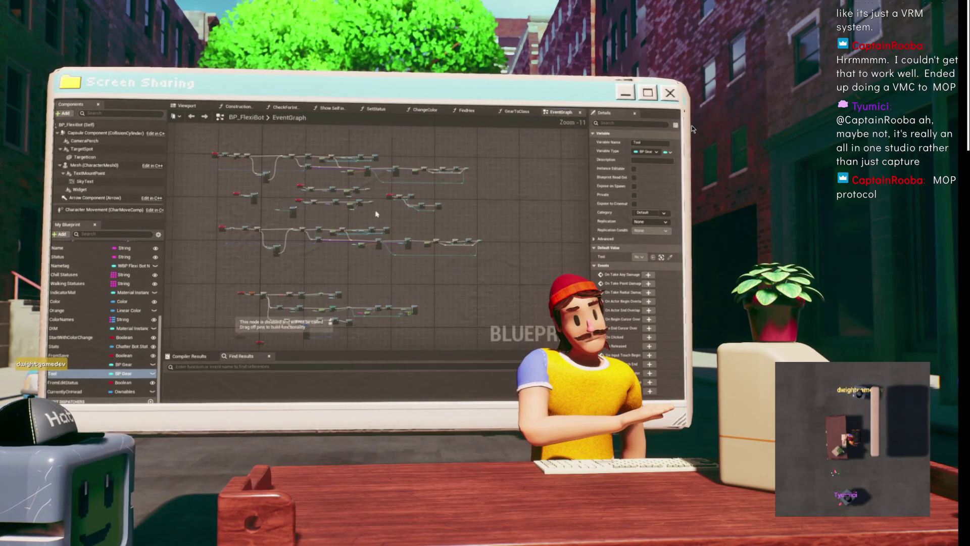
scroll(381, 213, up, 9)
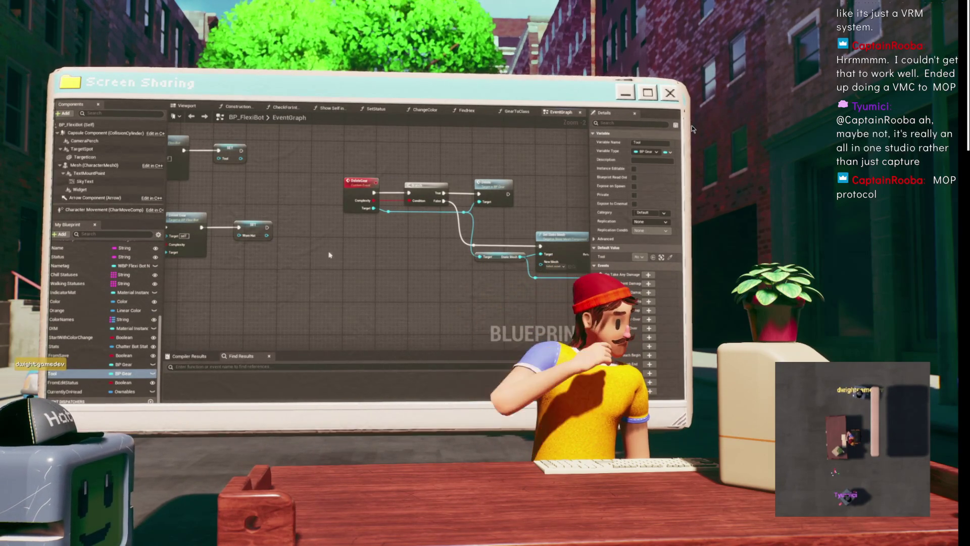
scroll(434, 246, down, 6)
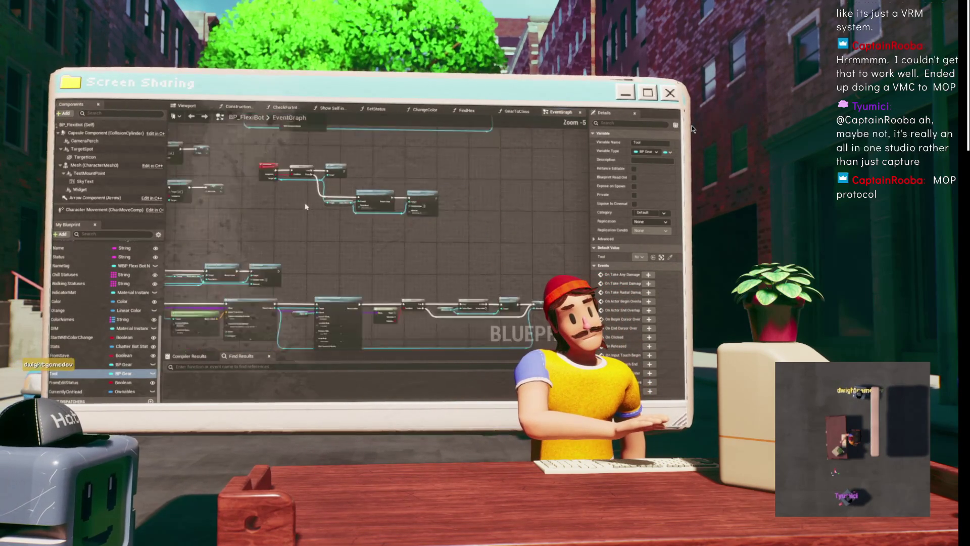
scroll(333, 198, up, 4)
drag(333, 197, 588, 198)
scroll(396, 195, down, 3)
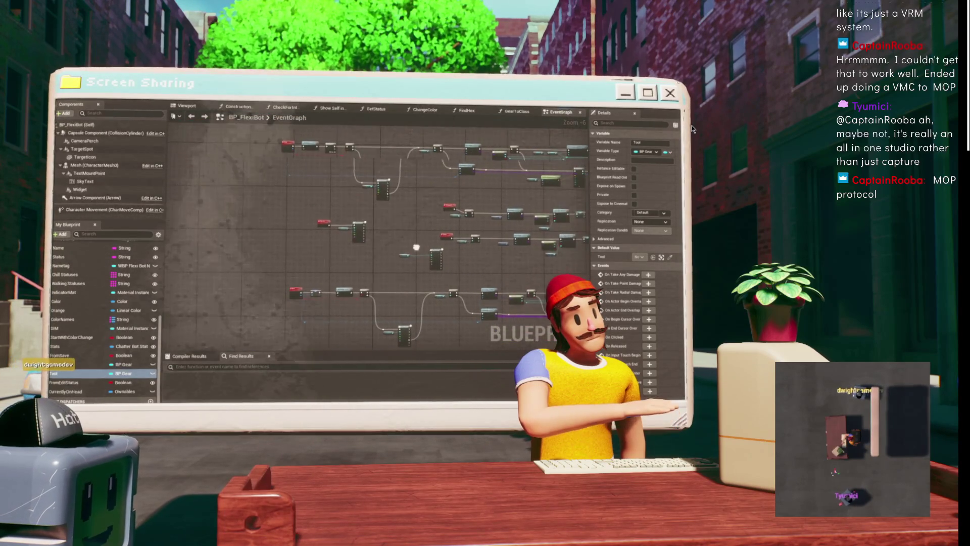
scroll(434, 248, up, 3)
click(326, 266)
drag(476, 256, 376, 247)
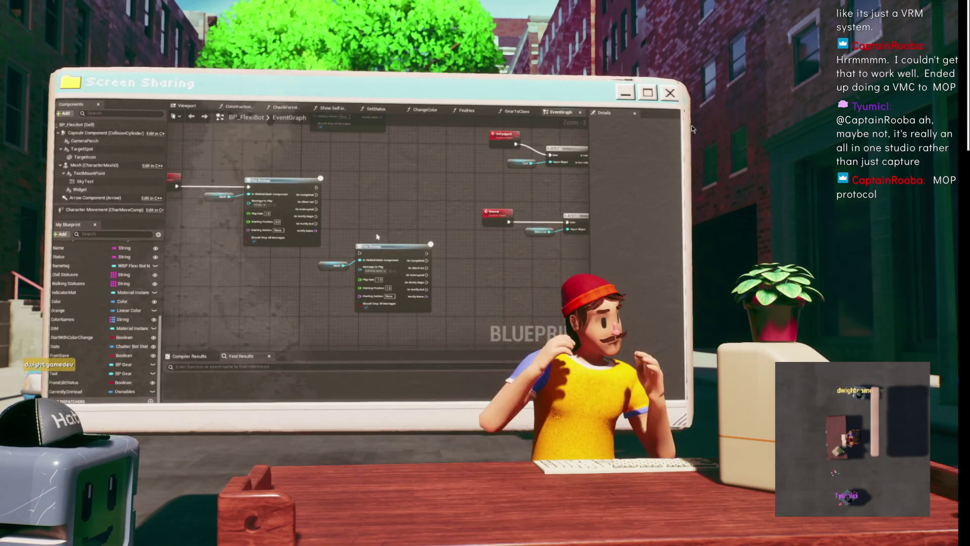
mouse_move(338, 171)
mouse_down()
mouse_move(310, 182)
mouse_move(277, 249)
mouse_move(332, 241)
mouse_up()
Shift the DeleteGear chain's Delete node further to the right.
scroll(333, 241, down, 2)
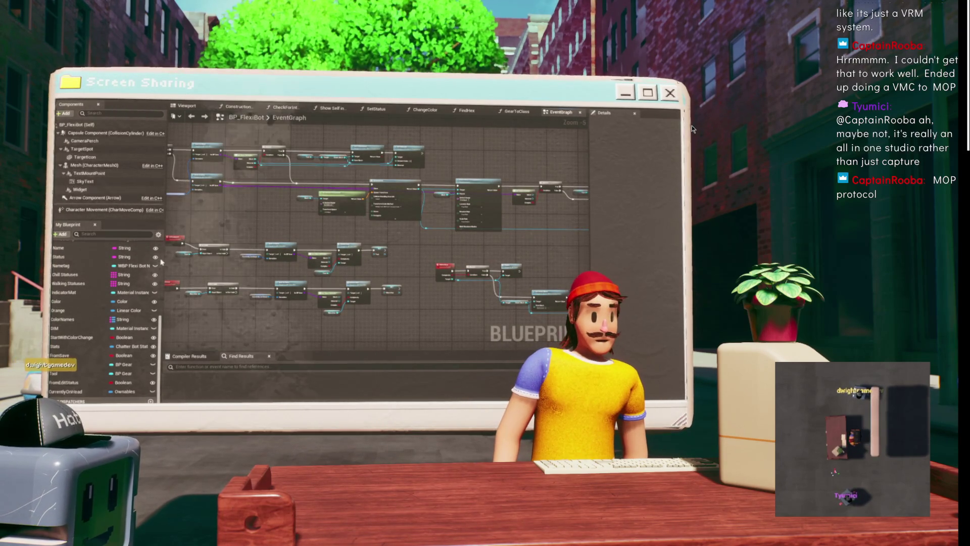
scroll(281, 212, up, 4)
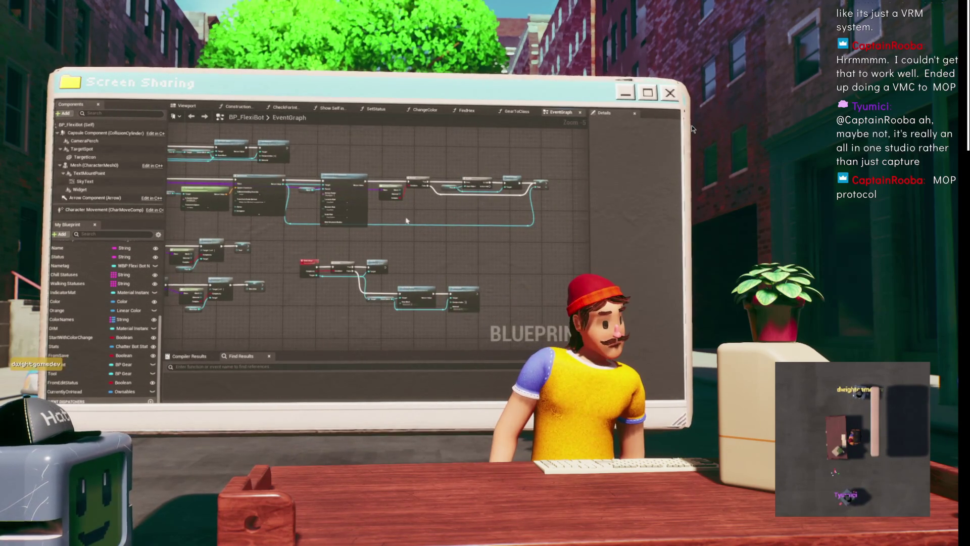
mouse_move(280, 212)
mouse_down()
mouse_move(396, 216)
mouse_move(277, 174)
mouse_up()
drag(294, 207, 340, 205)
drag(396, 178, 390, 201)
scroll(390, 201, down, 2)
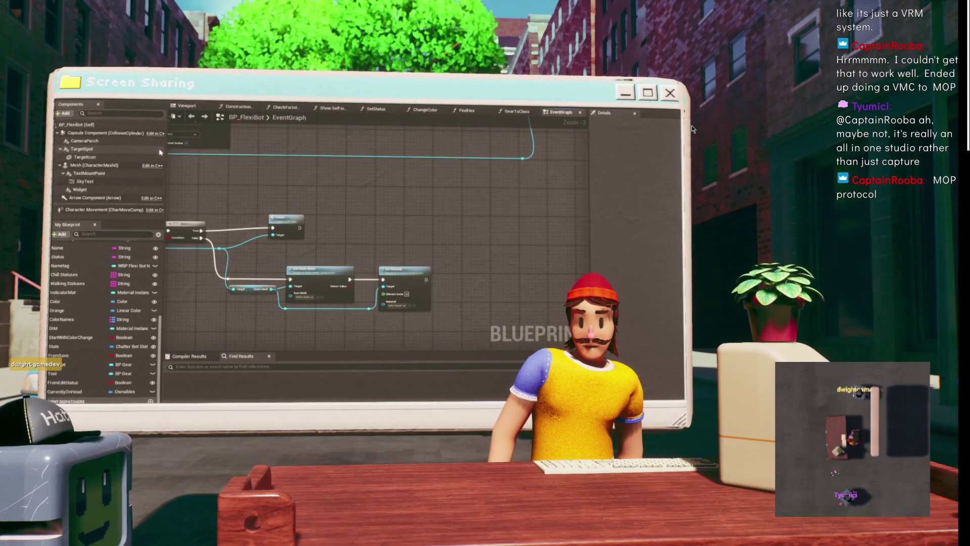
scroll(434, 195, down, 2)
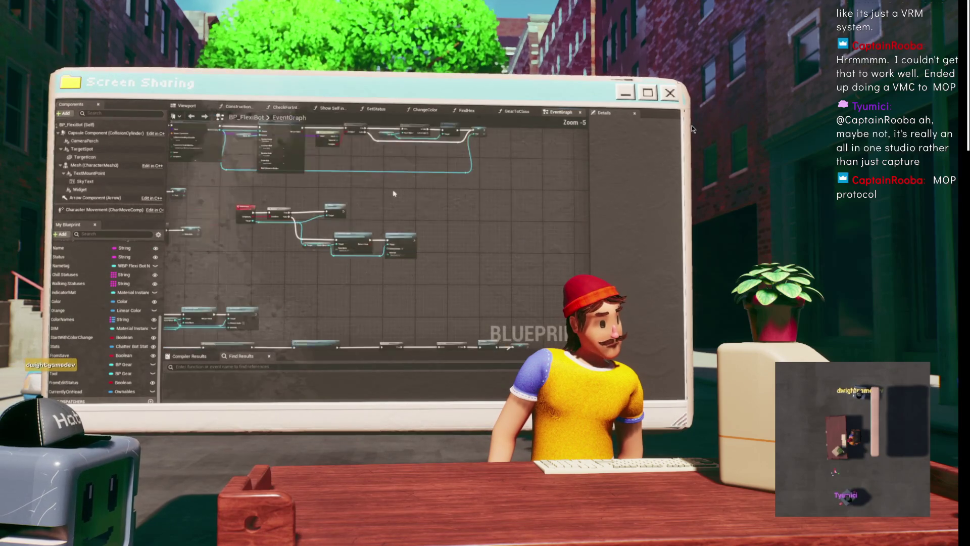
drag(433, 195, 355, 161)
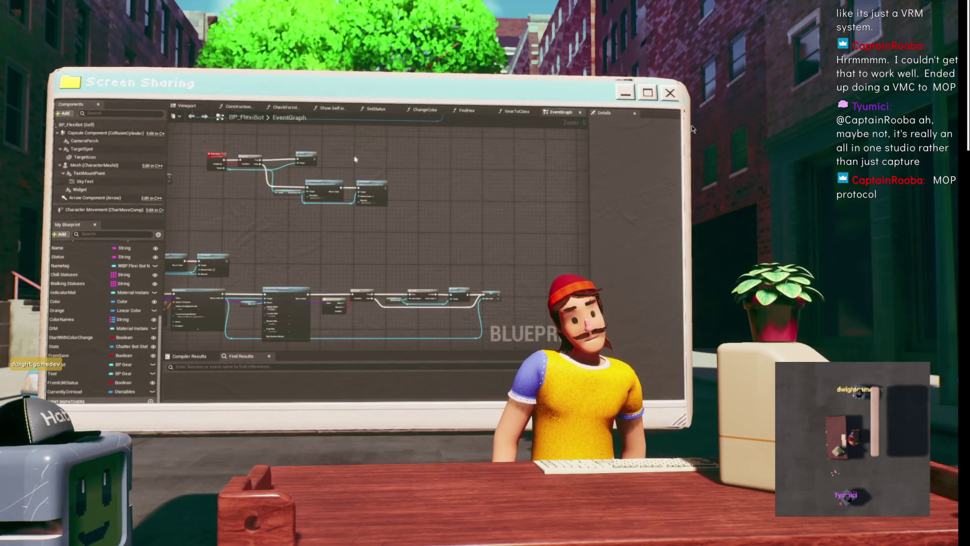
mouse_move(353, 230)
mouse_down()
mouse_move(376, 234)
mouse_move(386, 296)
mouse_up()
scroll(275, 241, up, 4)
click(276, 242)
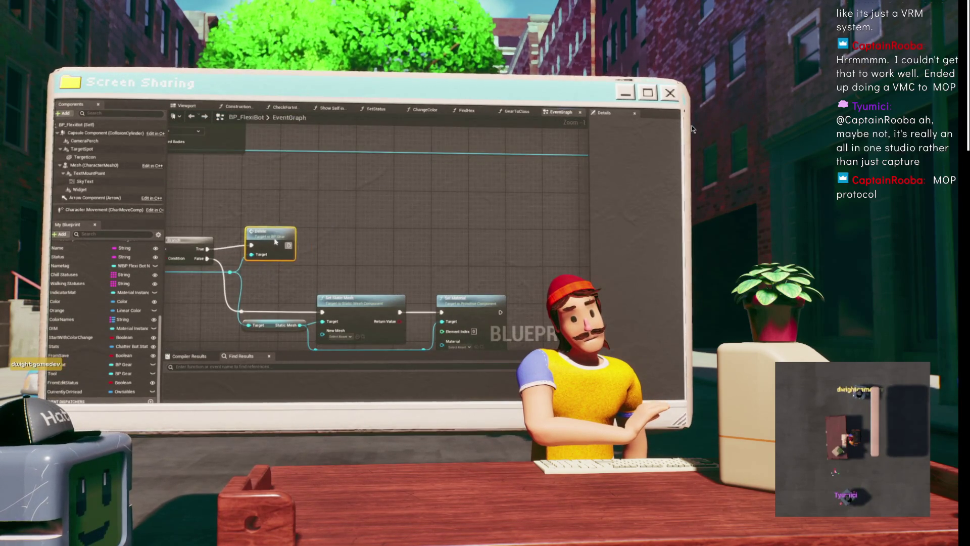
Nudge the Branch node slightly left, then bring up the BPC_FlexibotsHivemind graph.
scroll(455, 219, down, 3)
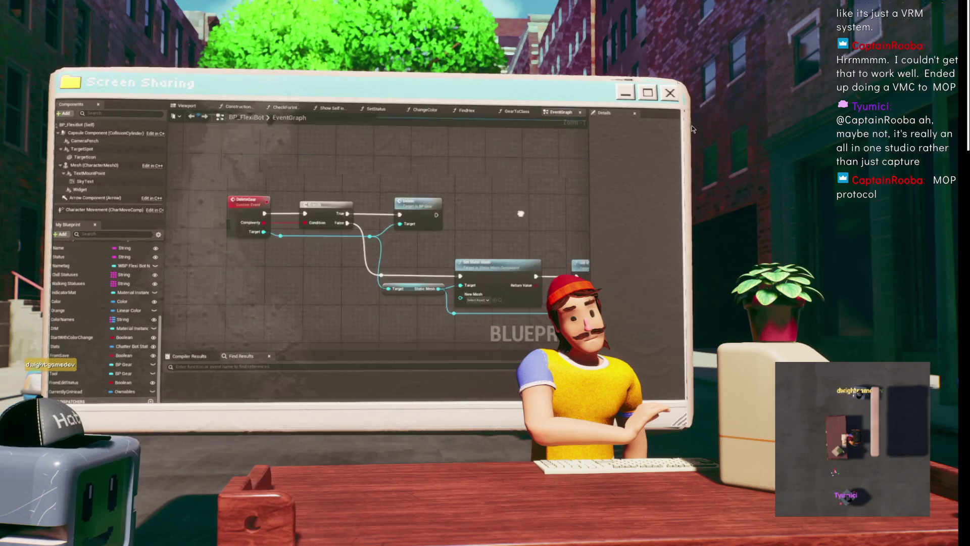
scroll(393, 209, up, 3)
scroll(398, 204, down, 3)
scroll(369, 204, up, 3)
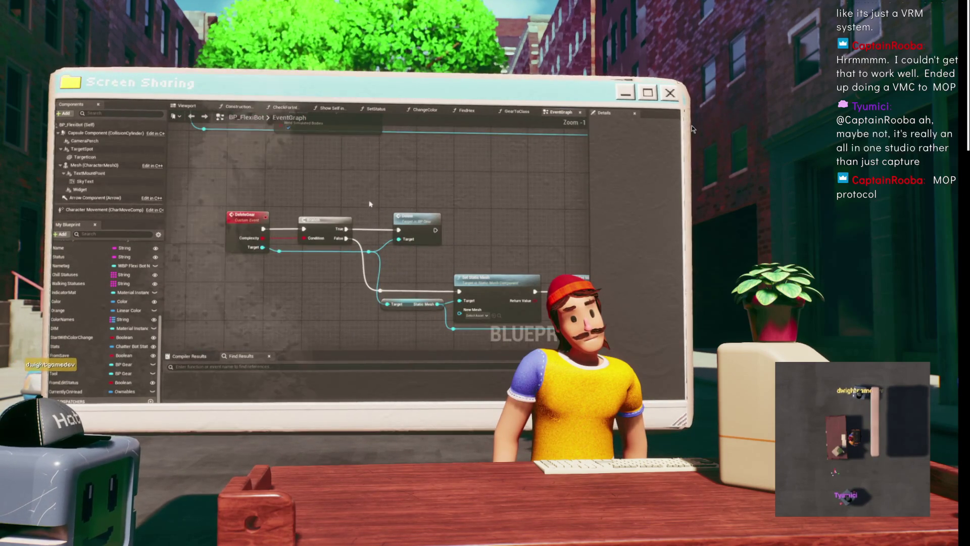
drag(334, 221, 330, 218)
scroll(337, 202, down, 1)
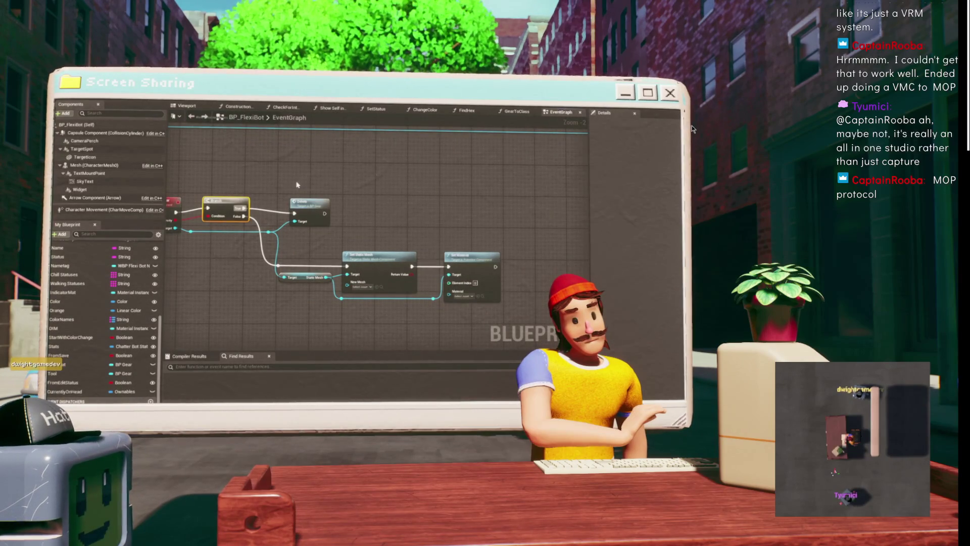
scroll(307, 183, down, 3)
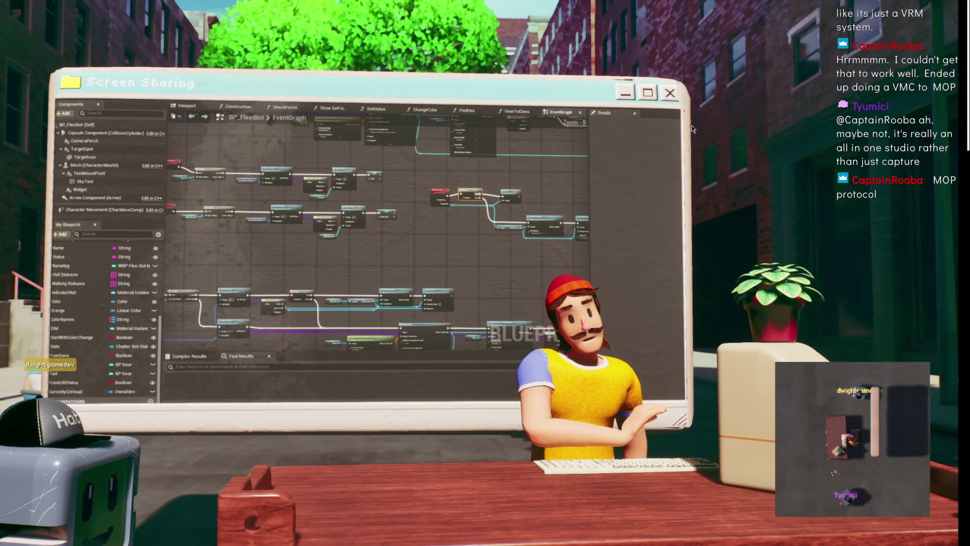
key(alt+Tab)
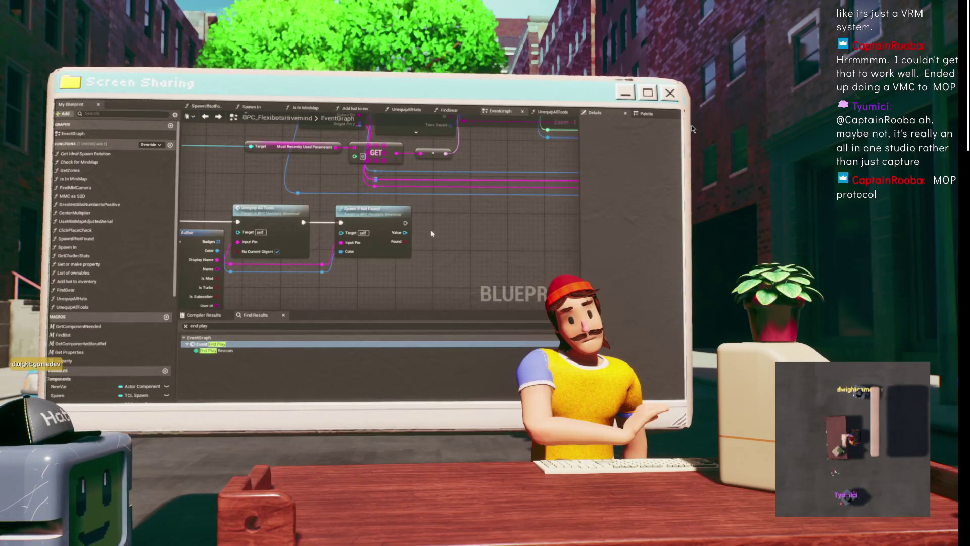
Add an Un Equipped call wired from Spawn if Not Found's Value output via the 'unequ' search.
scroll(381, 214, down, 4)
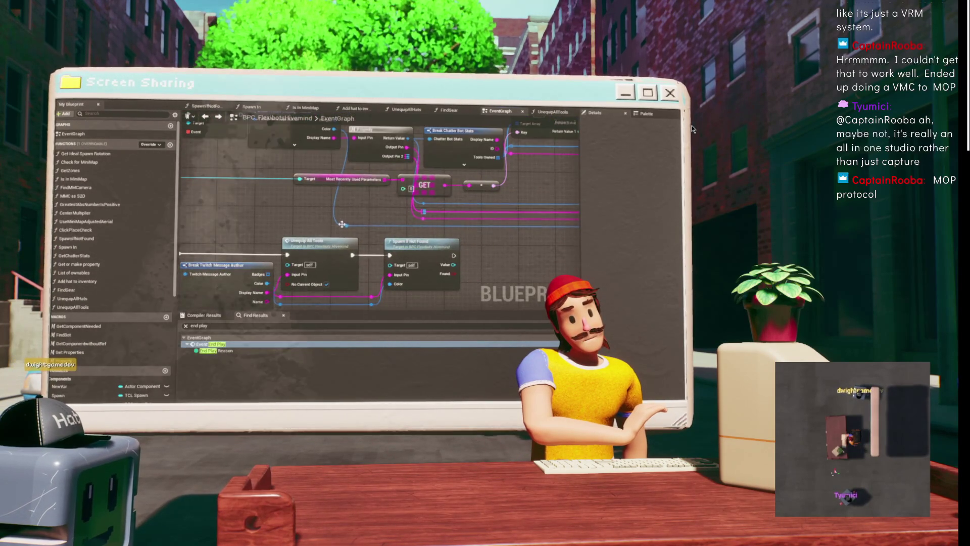
scroll(346, 226, down, 6)
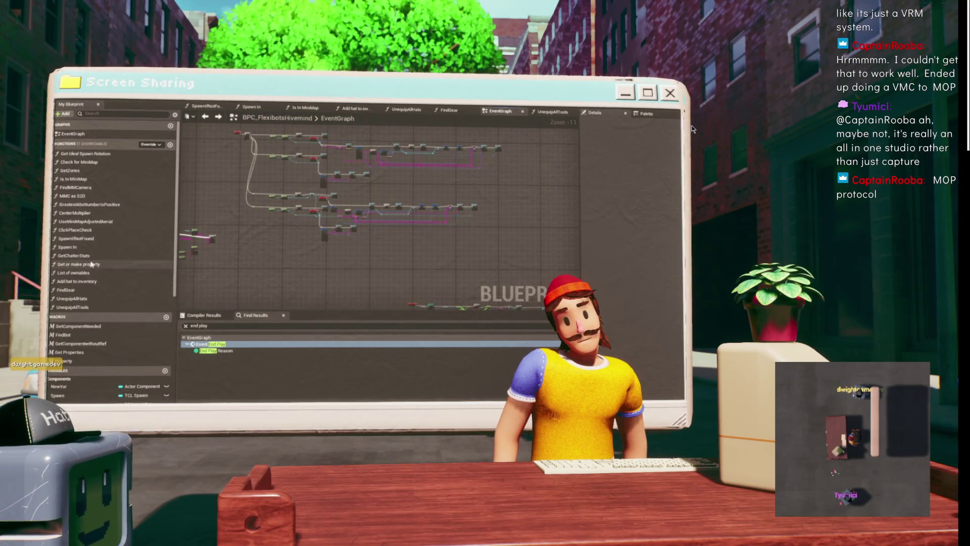
scroll(220, 256, up, 10)
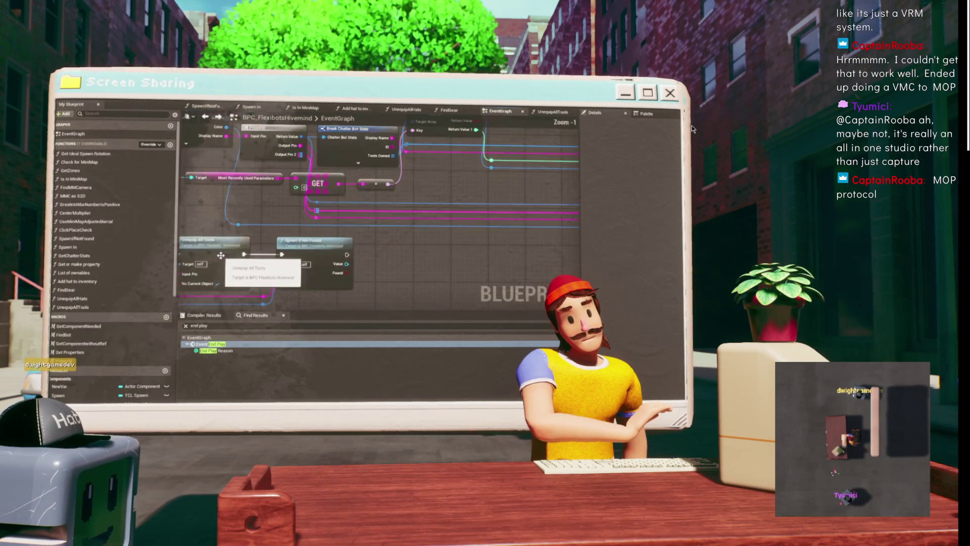
drag(221, 255, 347, 257)
mouse_move(470, 241)
mouse_down()
mouse_move(329, 208)
mouse_move(367, 220)
mouse_up()
click(298, 208)
text(unequ)
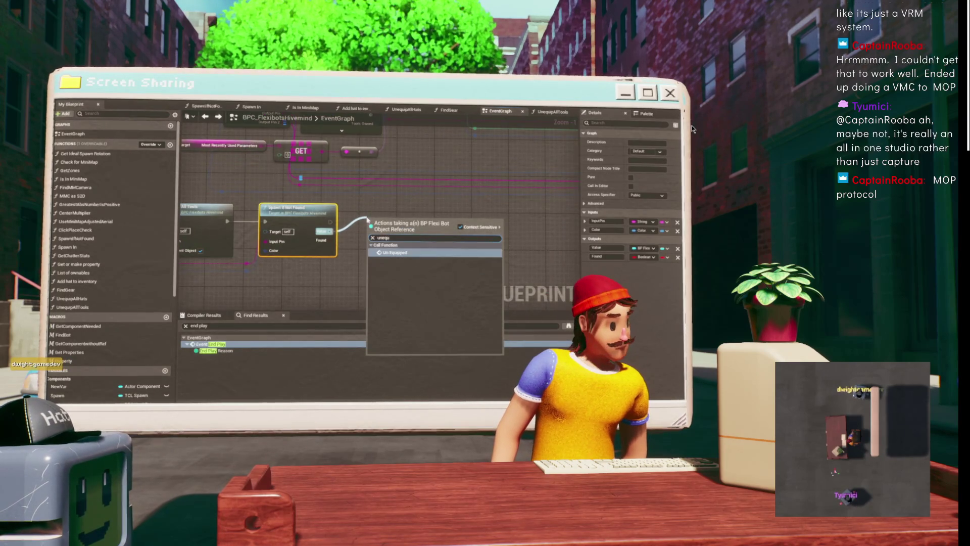
key(Return)
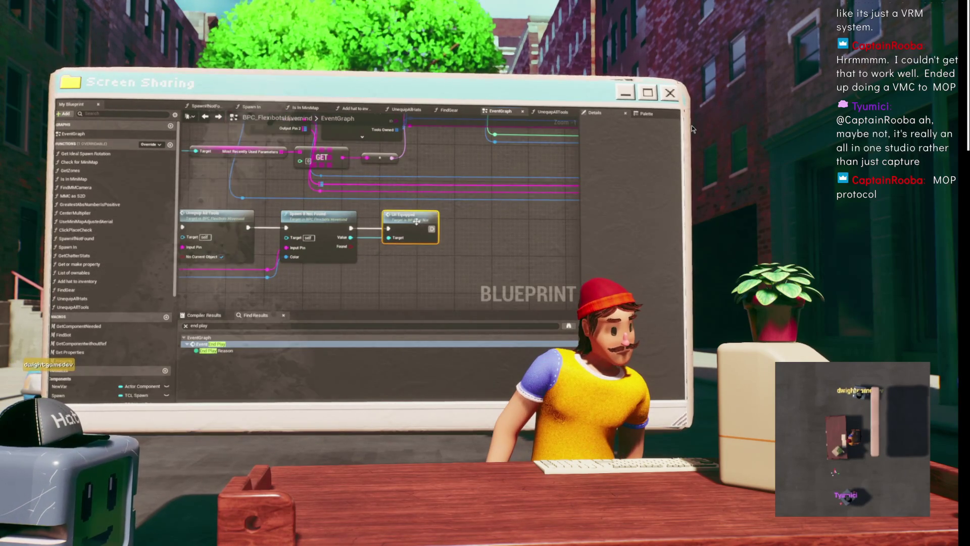
key(alt+Tab)
scroll(418, 224, up, 5)
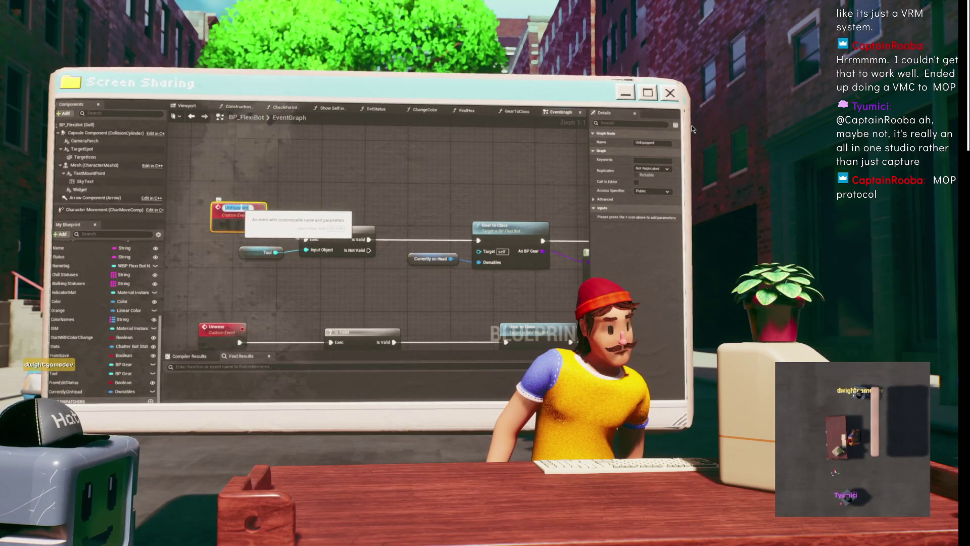
Shorten the UnEquipped event's name to UnEquip.
double_click(259, 207)
key(BackSpace)
click(317, 195)
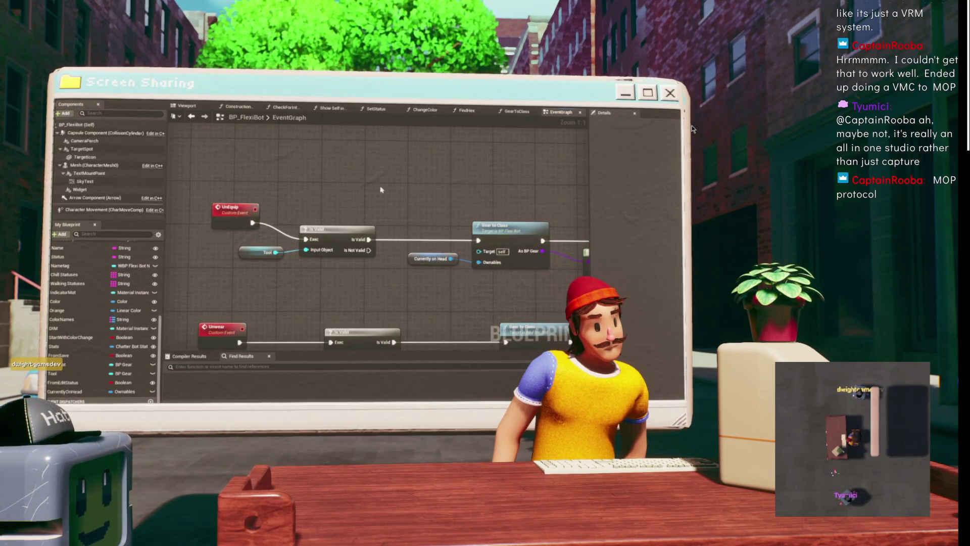
drag(380, 188, 186, 164)
mouse_move(298, 174)
mouse_down()
mouse_move(363, 166)
mouse_move(381, 148)
mouse_move(407, 152)
mouse_move(348, 201)
mouse_move(324, 192)
mouse_move(303, 162)
mouse_up()
click(334, 205)
Locate the Equip custom event and pull a connection from its Tool output.
mouse_move(657, 323)
mouse_down()
mouse_move(440, 170)
mouse_move(516, 213)
mouse_move(483, 194)
mouse_up()
drag(488, 241, 284, 221)
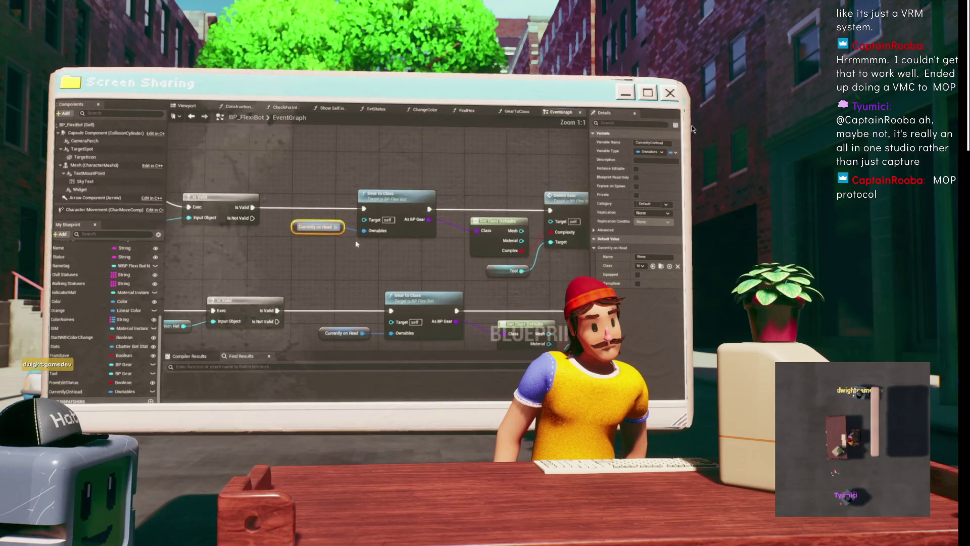
click(284, 221)
scroll(243, 193, down, 4)
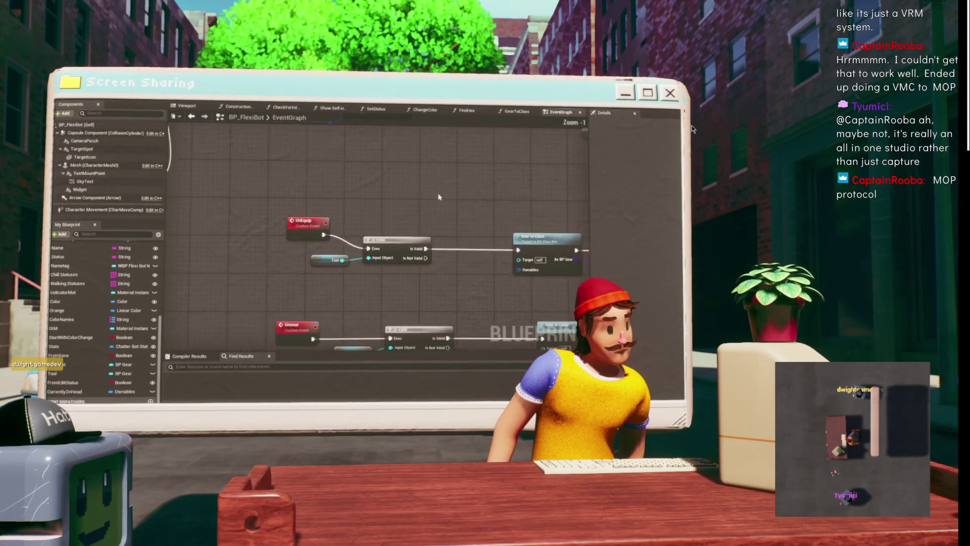
scroll(242, 193, up, 3)
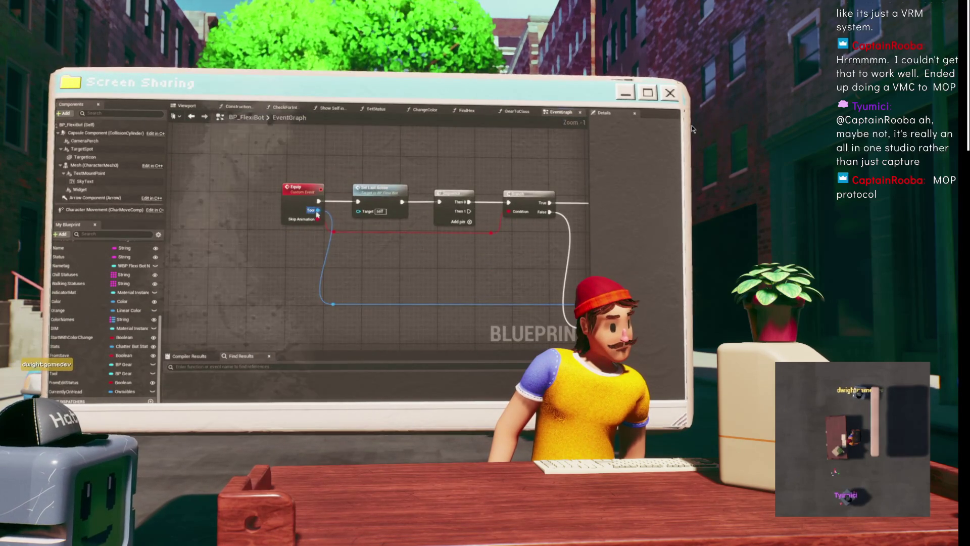
click(267, 205)
drag(267, 205, 311, 184)
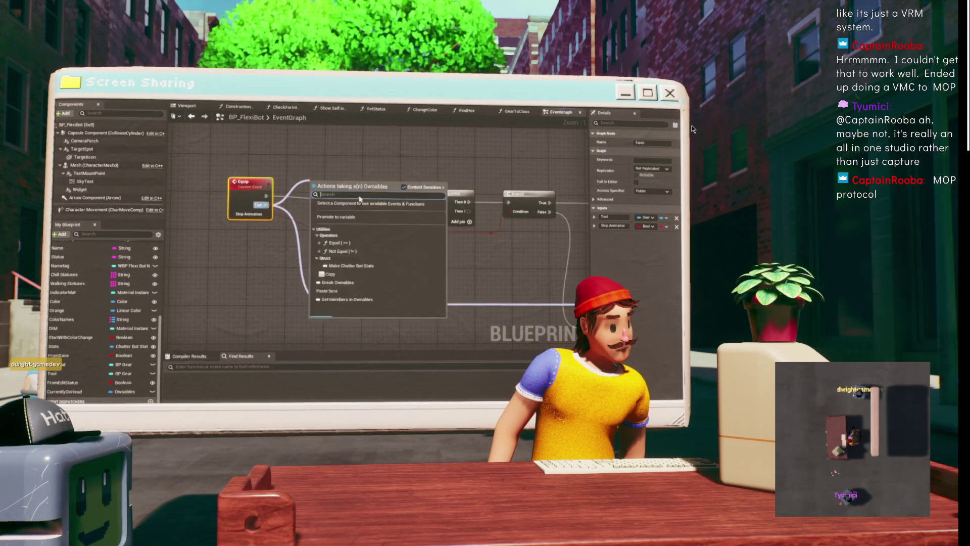
Store the Equip event's Tool input in a new variable renamed from Tool_0 to Tool_Using.
click(360, 224)
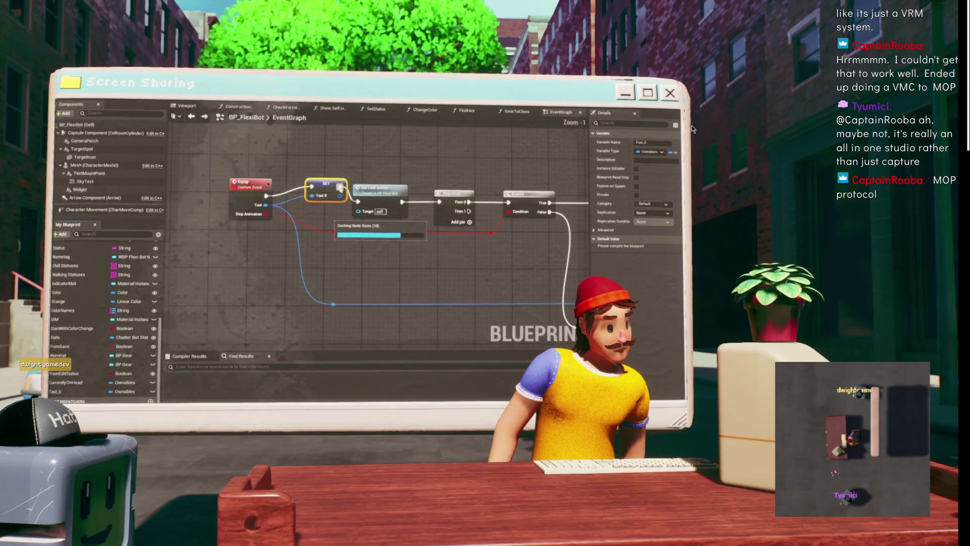
click(329, 187)
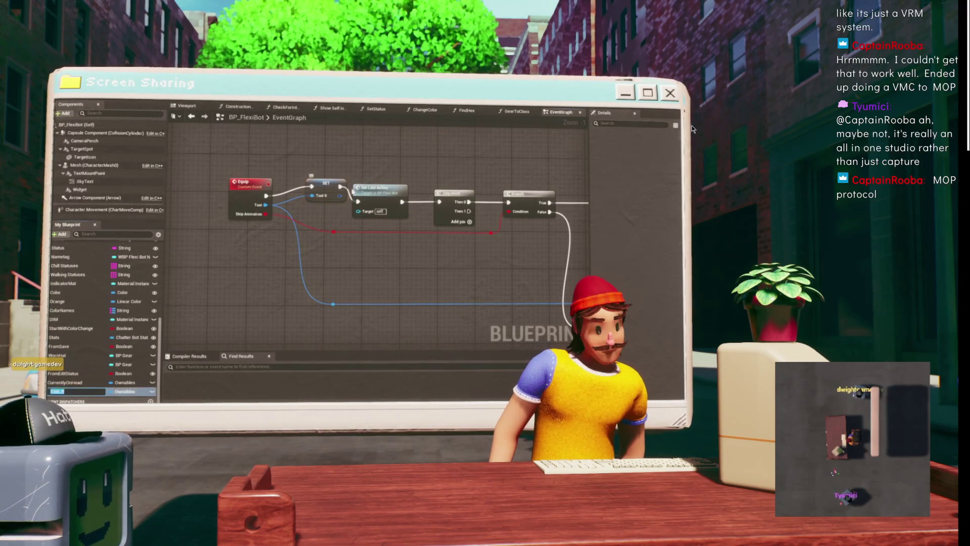
text(Tool_Using)
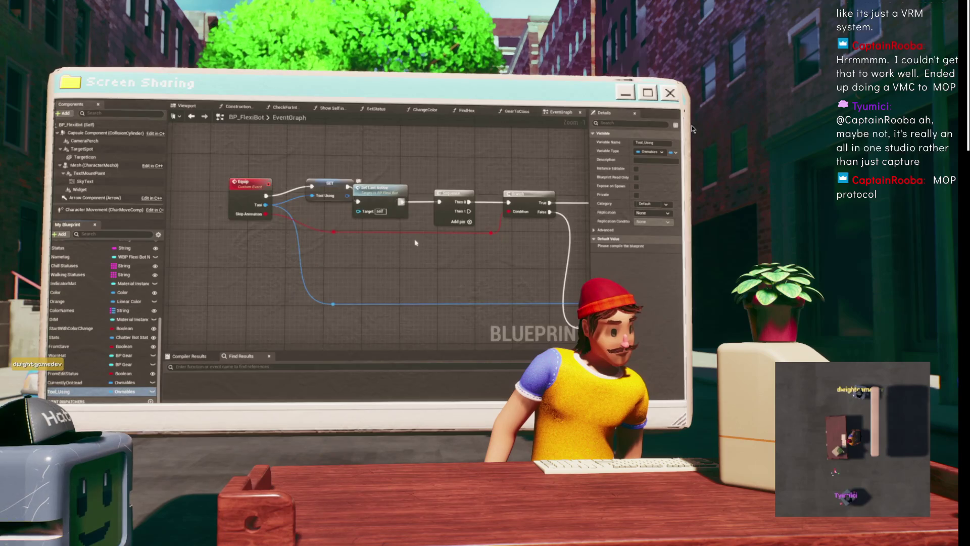
drag(416, 243, 228, 167)
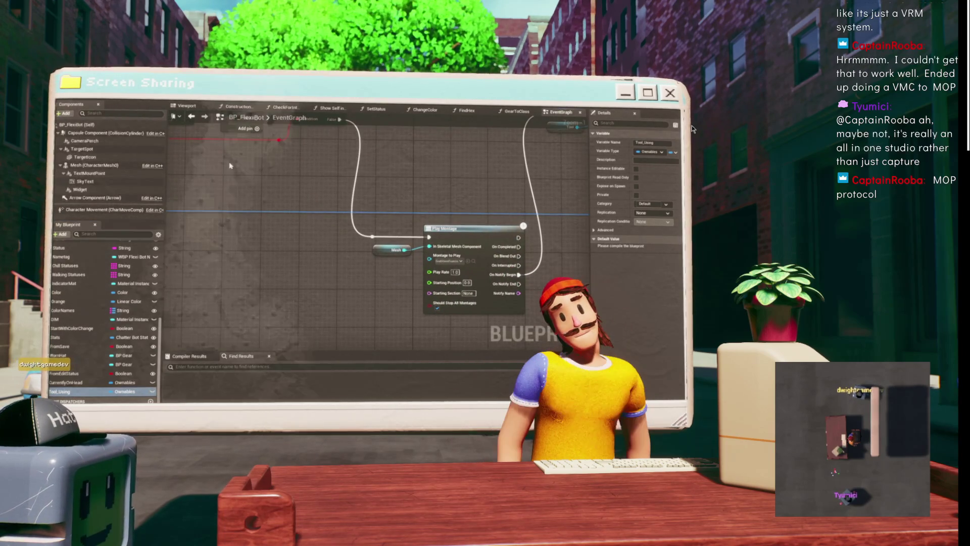
scroll(227, 169, down, 3)
mouse_move(356, 181)
mouse_down()
mouse_move(284, 197)
mouse_move(403, 189)
mouse_up()
scroll(284, 196, up, 2)
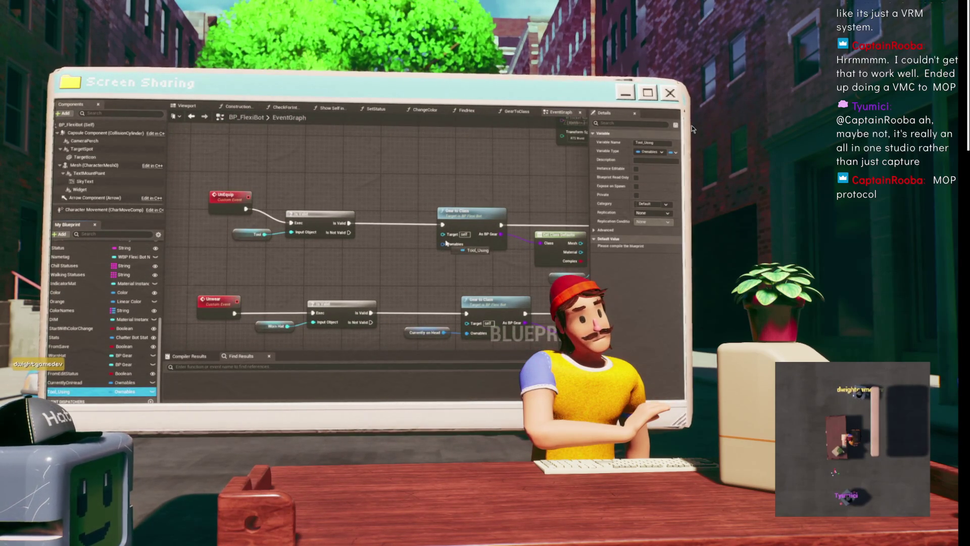
Feed a Tool_Using getter into the Gear to Class node's Ownables input.
mouse_move(445, 246)
mouse_down()
mouse_move(204, 170)
mouse_move(541, 156)
mouse_up()
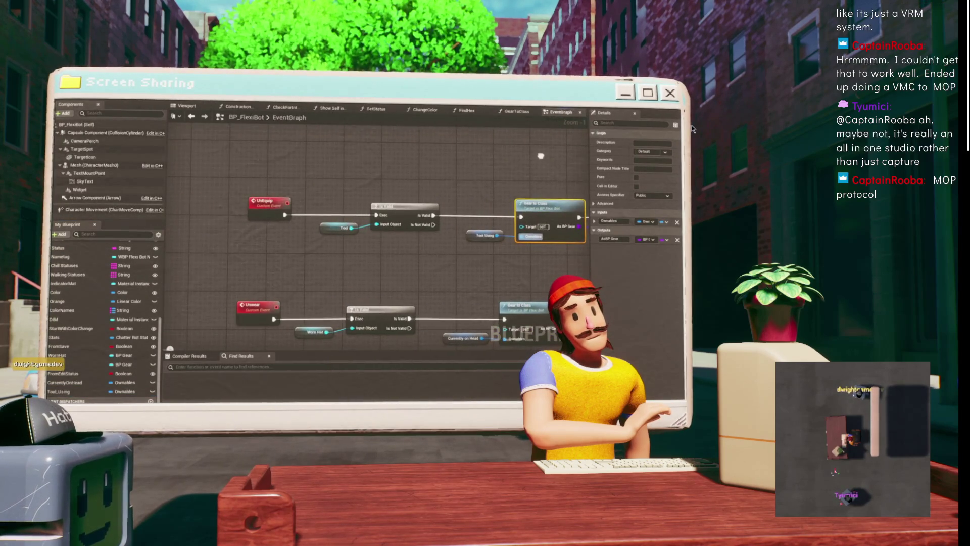
drag(404, 159, 282, 175)
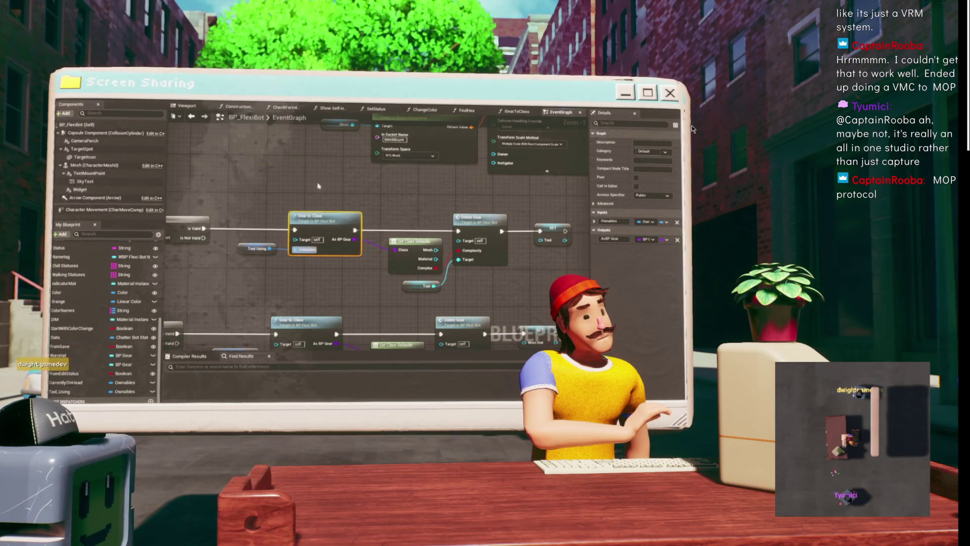
drag(318, 186, 510, 192)
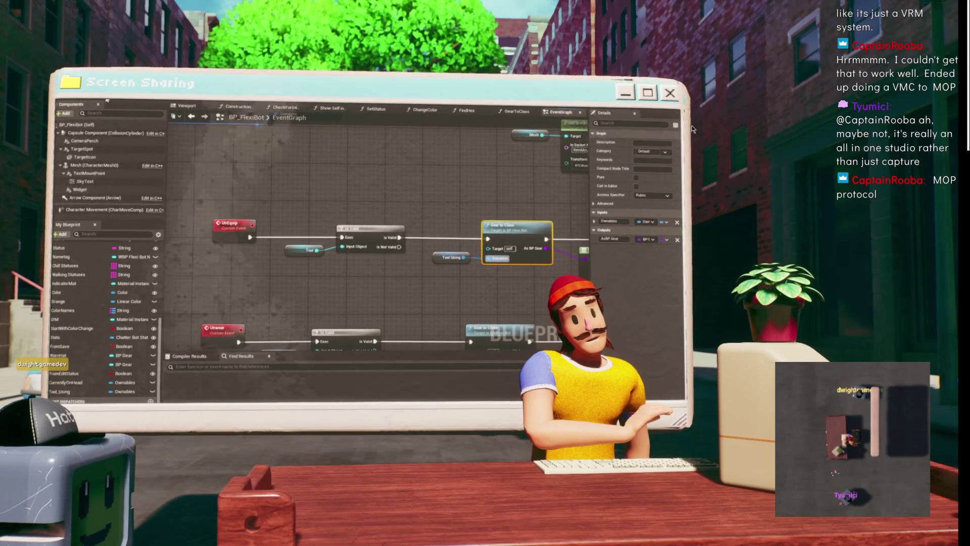
mouse_move(424, 175)
mouse_down()
mouse_move(310, 151)
mouse_move(395, 170)
mouse_up()
scroll(311, 151, down, 1)
scroll(314, 155, down, 1)
drag(325, 162, 370, 283)
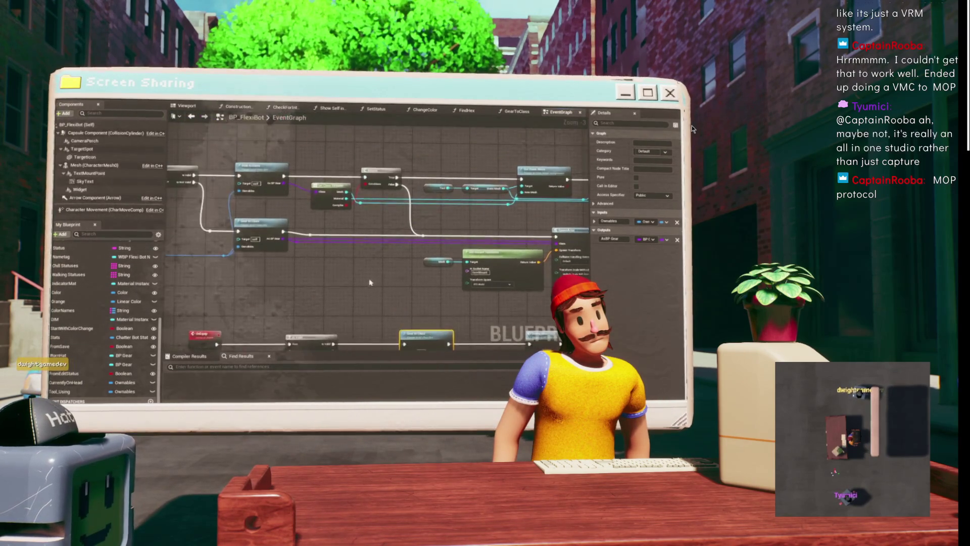
scroll(370, 282, down, 4)
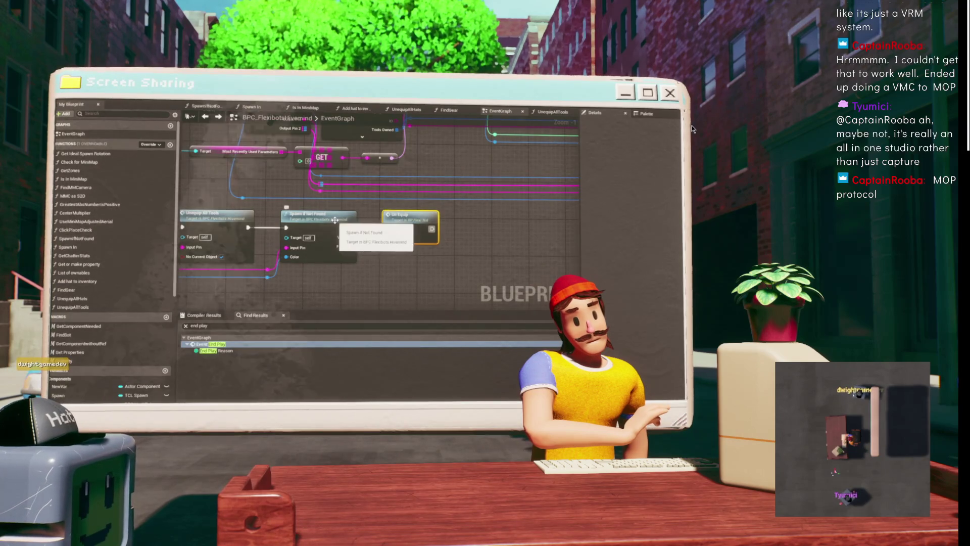
Go from Spawn If Not Found into Spawn In and open the Add hat to inventory function.
double_click(321, 217)
click(251, 106)
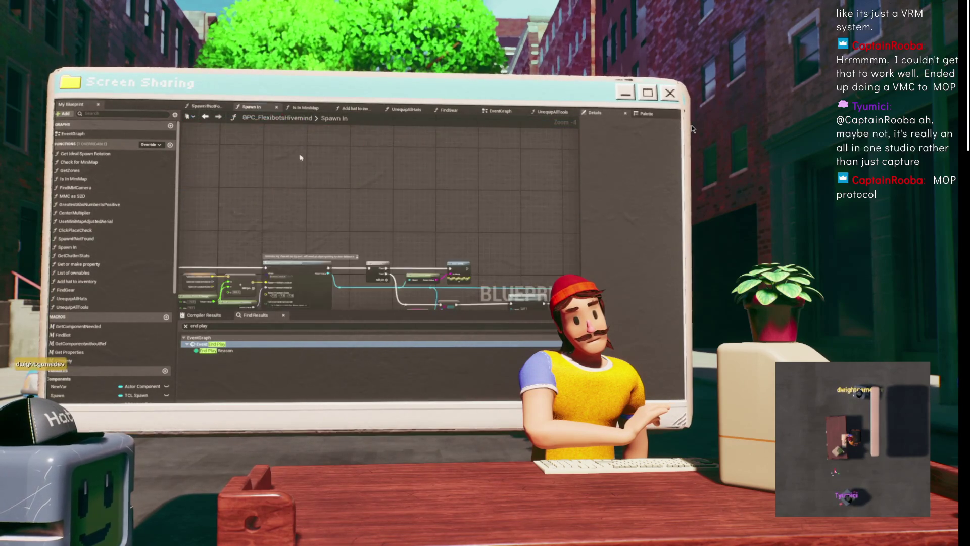
scroll(287, 157, up, 2)
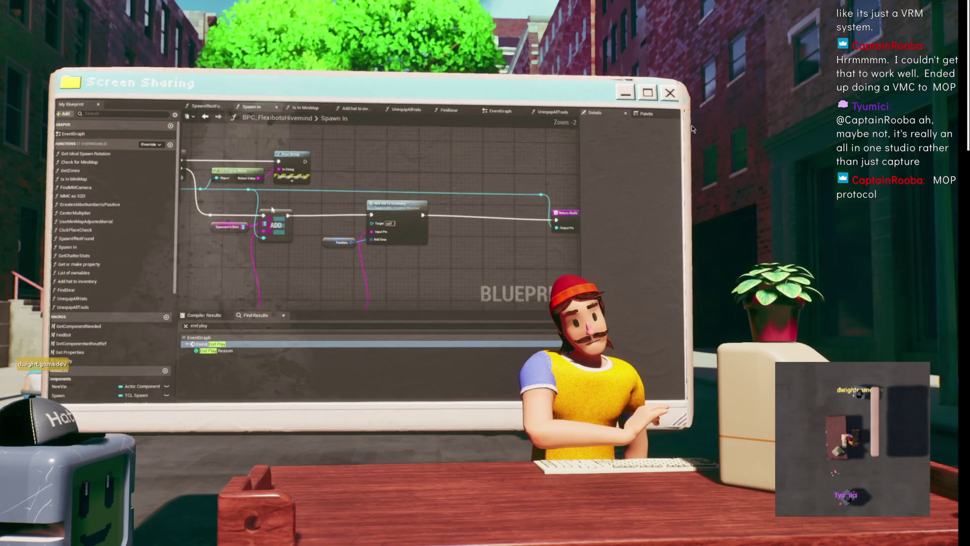
scroll(403, 191, up, 2)
drag(348, 193, 301, 235)
drag(365, 277, 279, 269)
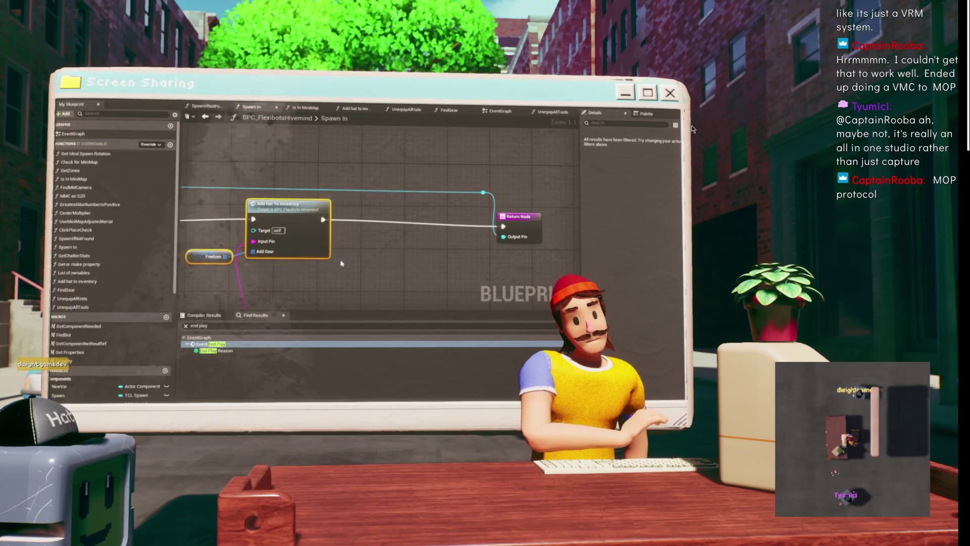
double_click(289, 215)
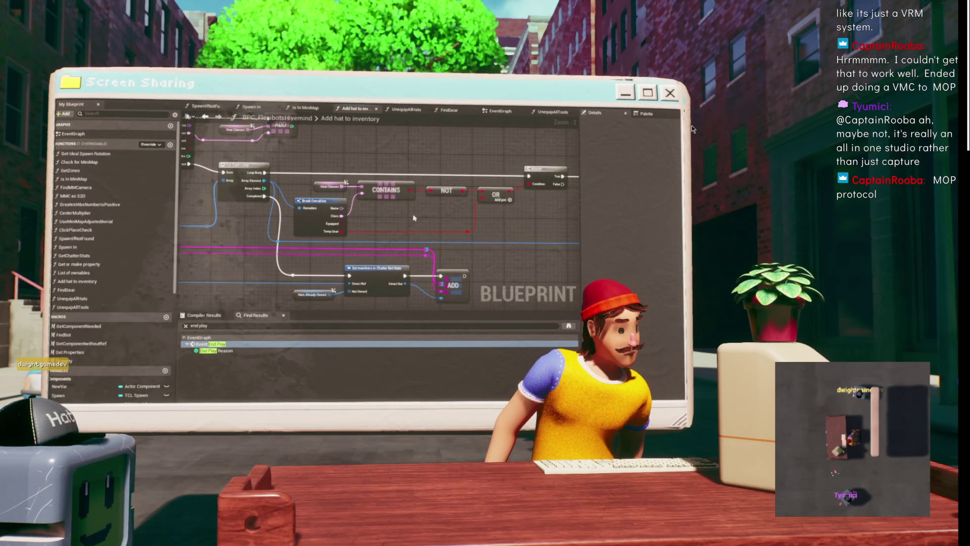
Trace the OR and CONTAINS checks and inspect the function's entry node.
drag(462, 188, 359, 170)
mouse_move(339, 137)
mouse_down()
mouse_move(454, 192)
mouse_move(445, 182)
mouse_up()
drag(384, 239, 328, 217)
mouse_move(424, 222)
mouse_down()
mouse_move(381, 216)
mouse_move(429, 235)
mouse_move(314, 209)
mouse_move(425, 178)
mouse_move(355, 186)
mouse_move(305, 178)
mouse_up()
scroll(429, 235, down, 1)
scroll(313, 209, up, 2)
click(329, 179)
Review the ADDUNIQUE, ADD, loop and Gear Classes nodes across the function.
mouse_move(353, 212)
mouse_down()
mouse_move(218, 196)
mouse_move(266, 198)
mouse_up()
scroll(219, 196, down, 1)
drag(384, 198, 238, 202)
drag(455, 202, 214, 216)
mouse_move(350, 216)
mouse_down()
mouse_move(323, 146)
mouse_move(334, 172)
mouse_up()
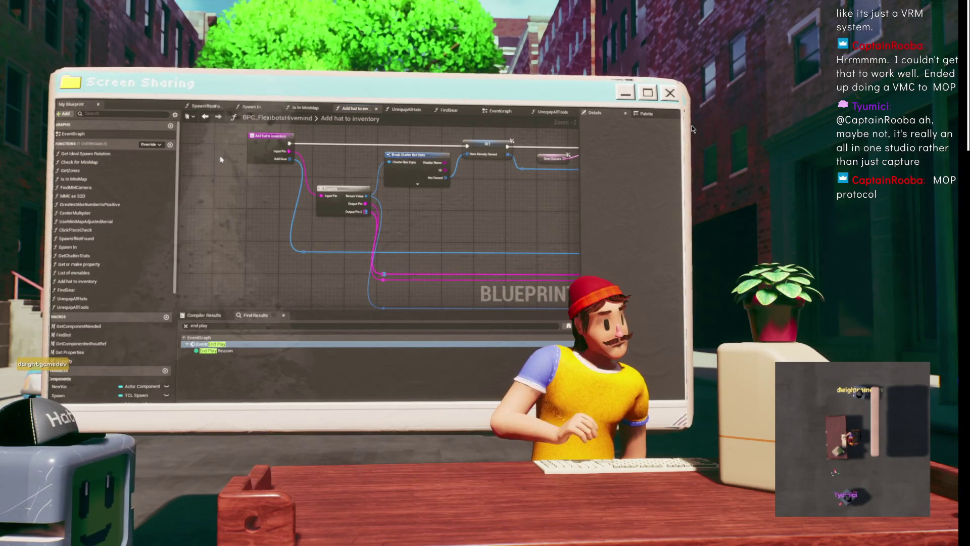
drag(513, 253, 407, 221)
drag(345, 193, 334, 196)
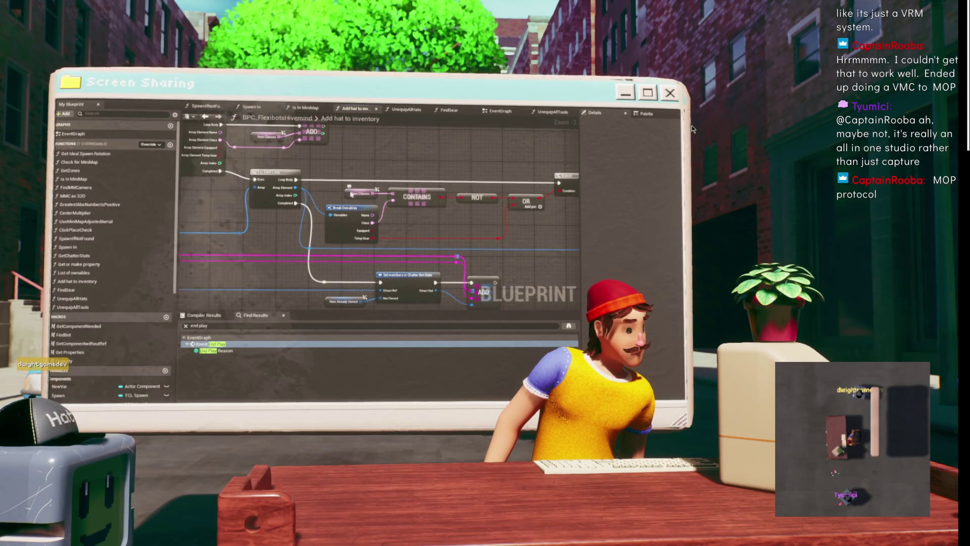
mouse_move(444, 208)
mouse_down()
mouse_move(283, 182)
mouse_move(523, 206)
mouse_up()
drag(358, 163, 380, 188)
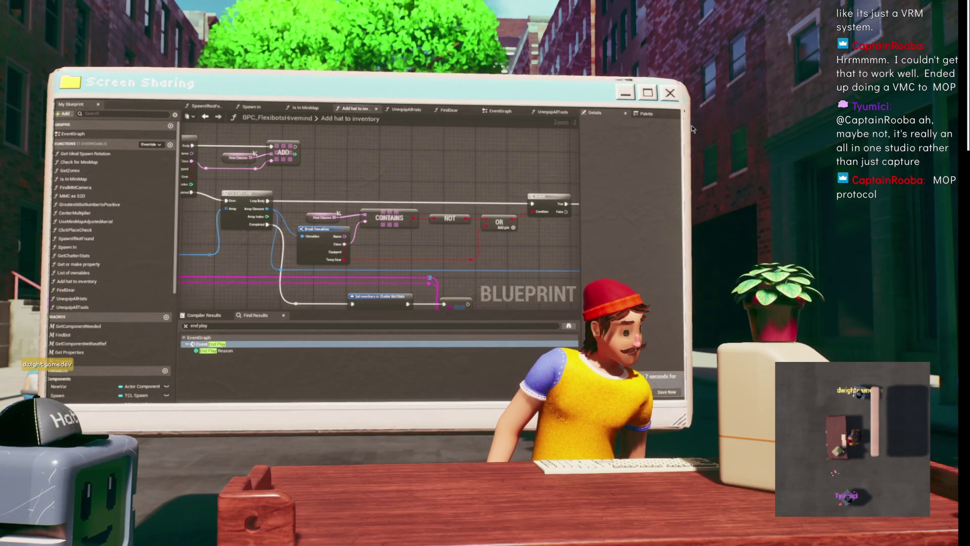
click(667, 393)
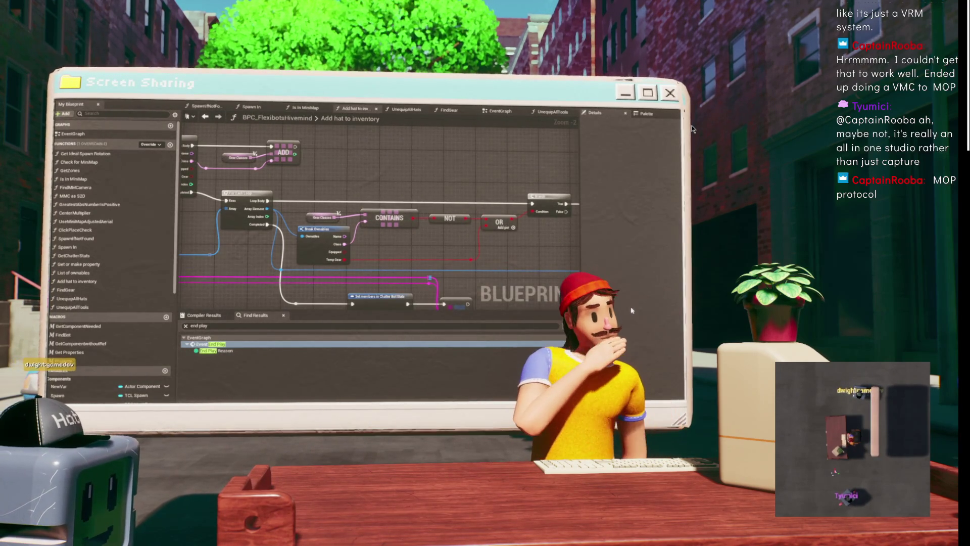
Review the CONTAINS, NOT, OR and ADDUNIQUE logic, then return to the Spawn In graph.
scroll(530, 212, up, 2)
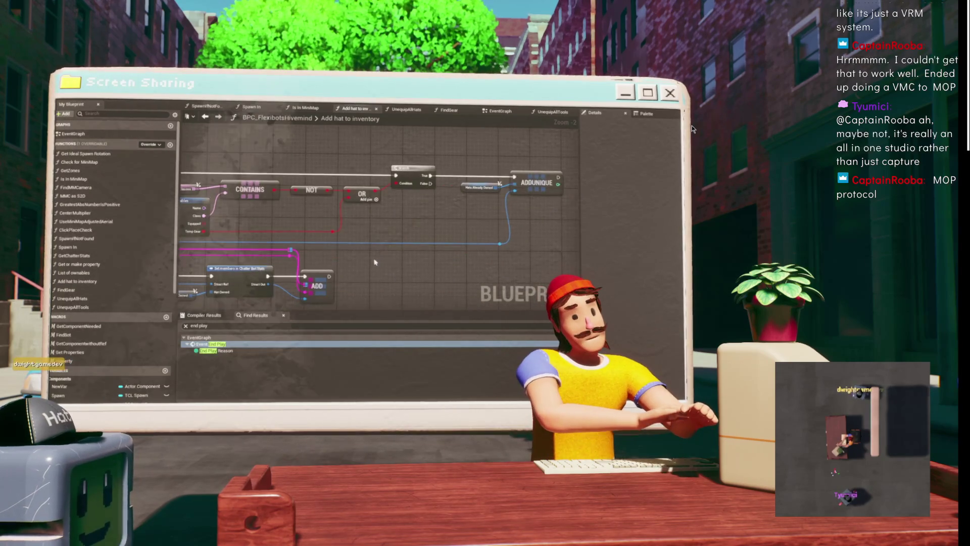
scroll(530, 212, down, 2)
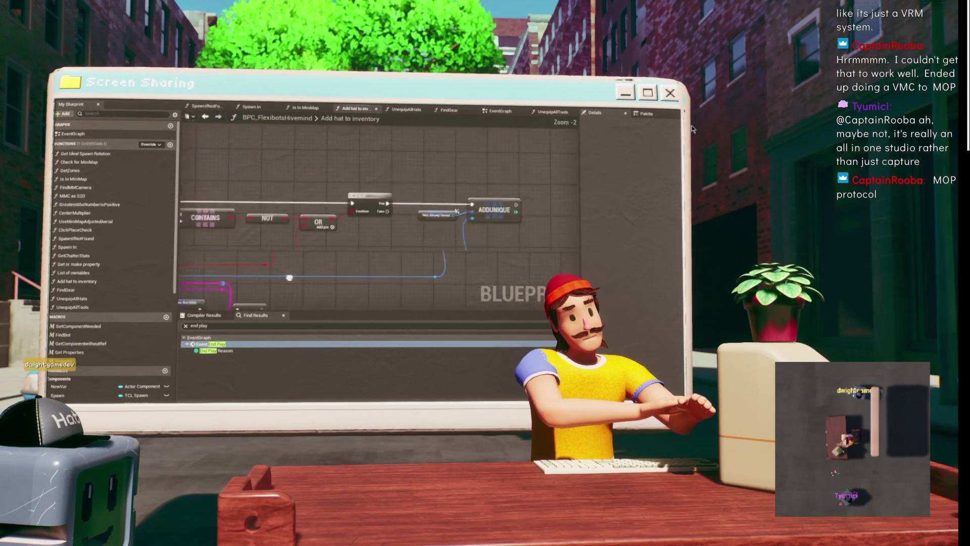
drag(503, 246, 589, 223)
drag(495, 193, 267, 191)
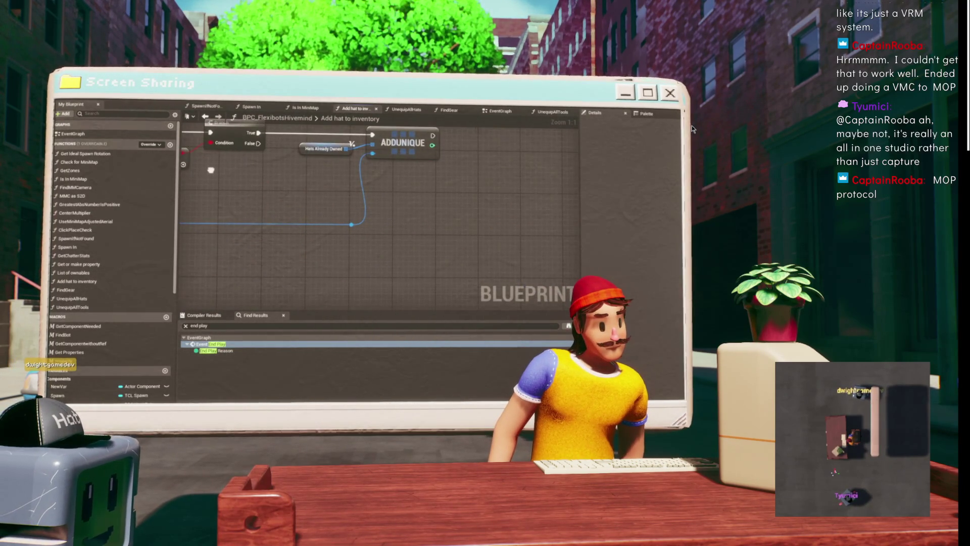
scroll(428, 189, up, 3)
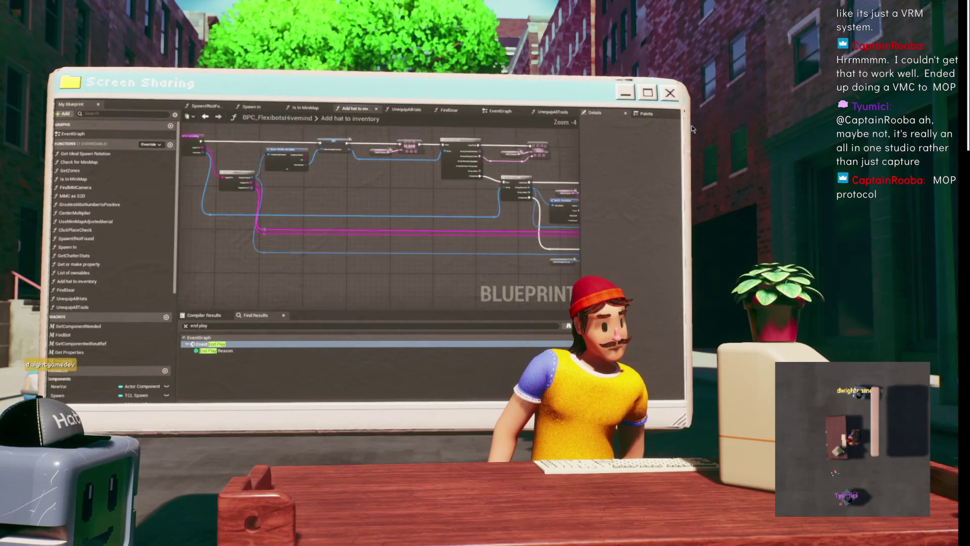
drag(354, 116, 274, 142)
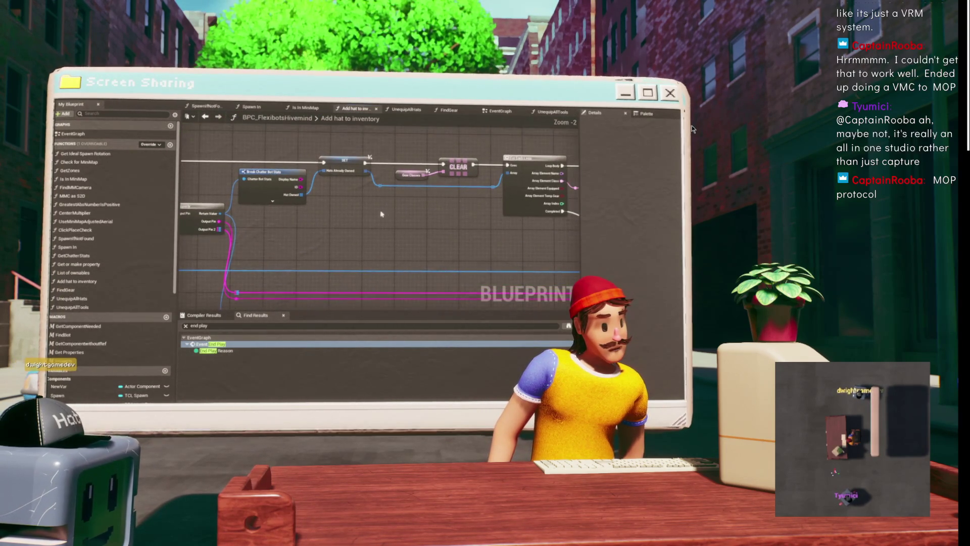
mouse_move(424, 235)
mouse_down()
mouse_move(313, 187)
mouse_move(247, 179)
mouse_up()
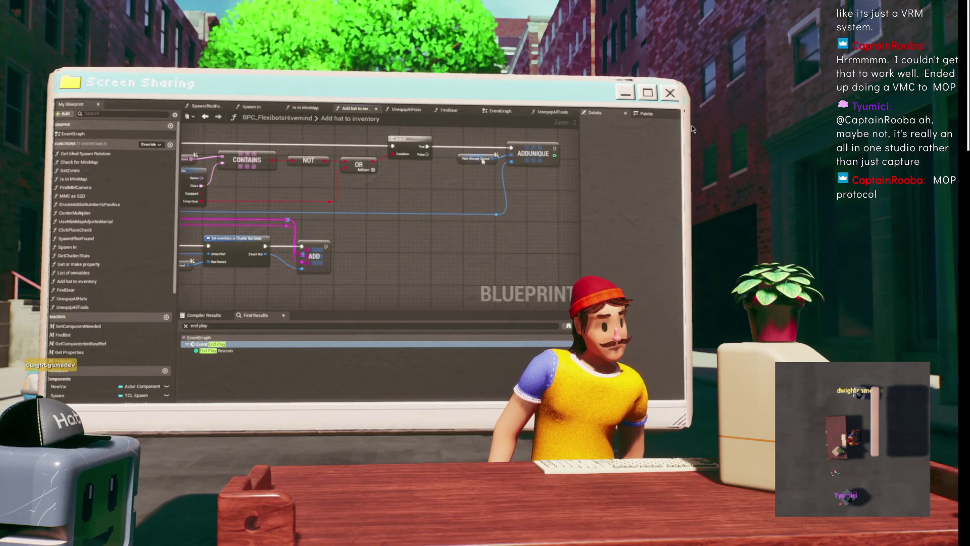
drag(384, 229, 399, 238)
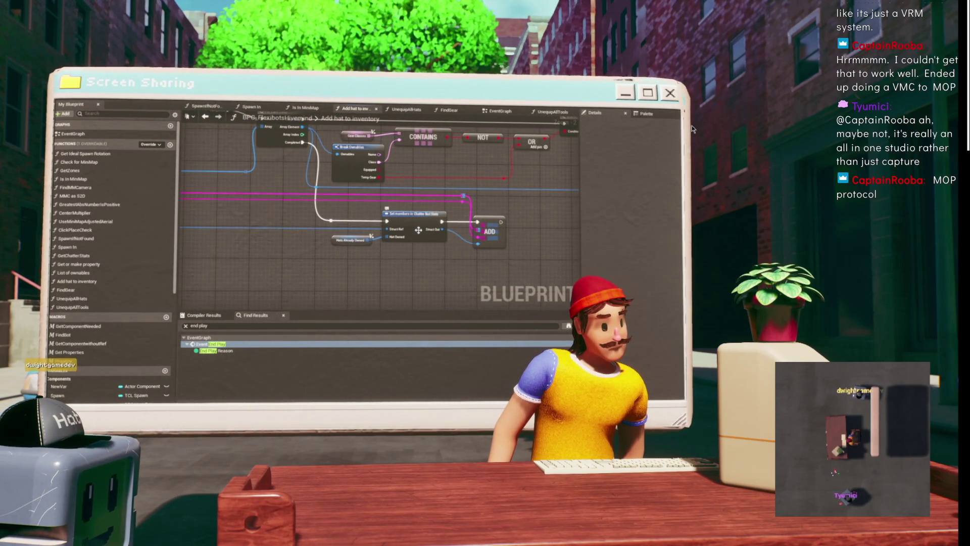
mouse_move(419, 230)
mouse_down()
mouse_move(303, 189)
mouse_move(319, 180)
mouse_up()
mouse_move(331, 219)
mouse_down()
mouse_move(257, 247)
mouse_move(293, 261)
mouse_move(313, 255)
mouse_move(364, 191)
mouse_move(248, 108)
mouse_move(226, 131)
mouse_up()
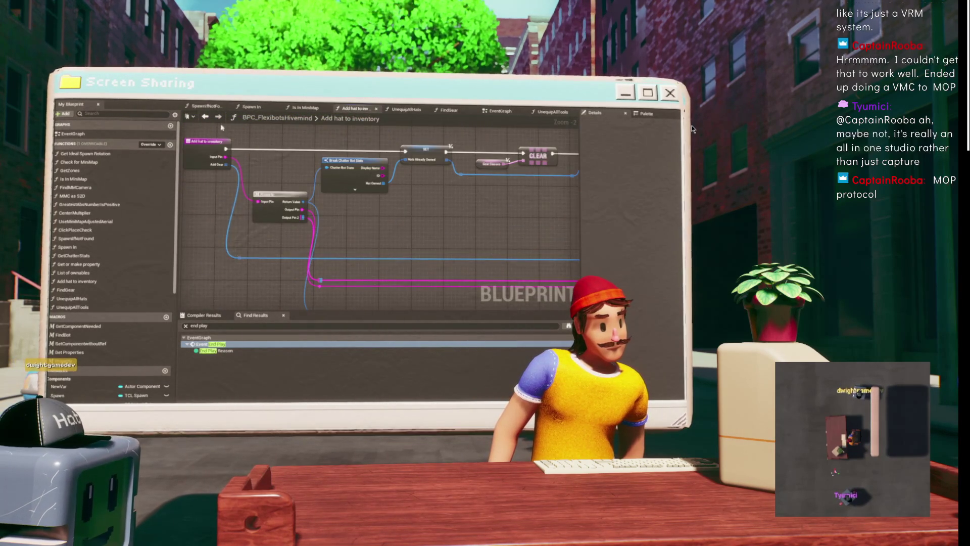
click(251, 107)
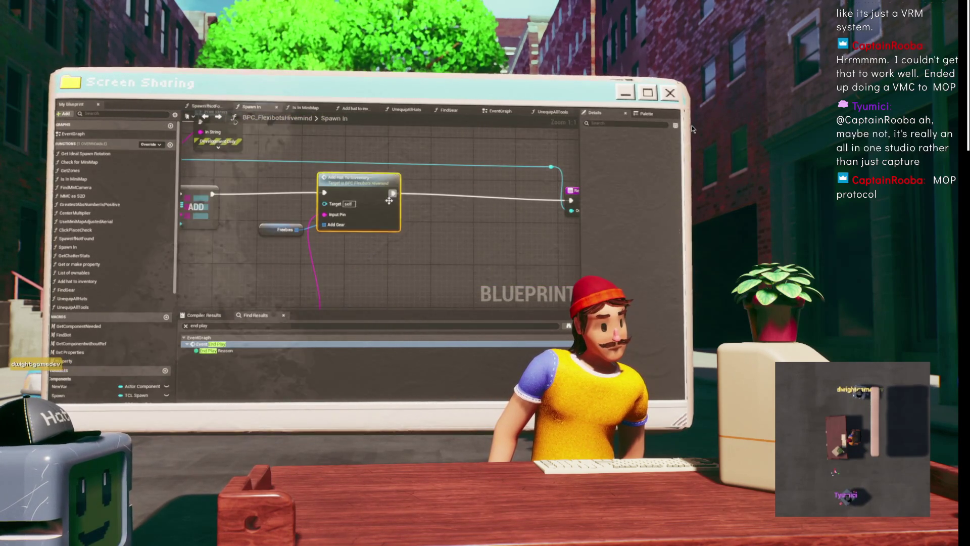
Duplicate Add hat to inventory and rename the copy to Add tool to inventory.
click(93, 281)
key(ctrl+w)
double_click(73, 315)
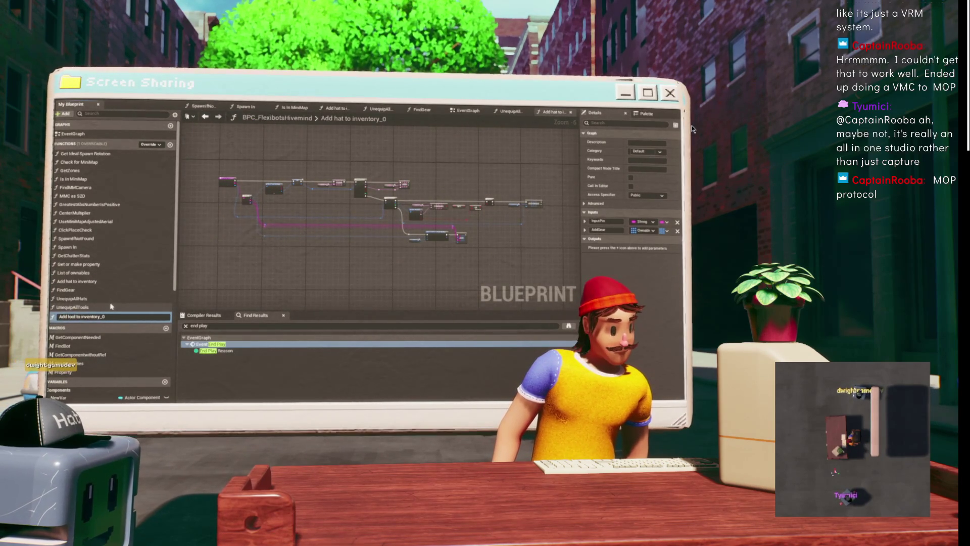
key(BackSpace)
key(BackSpace)
key(Return)
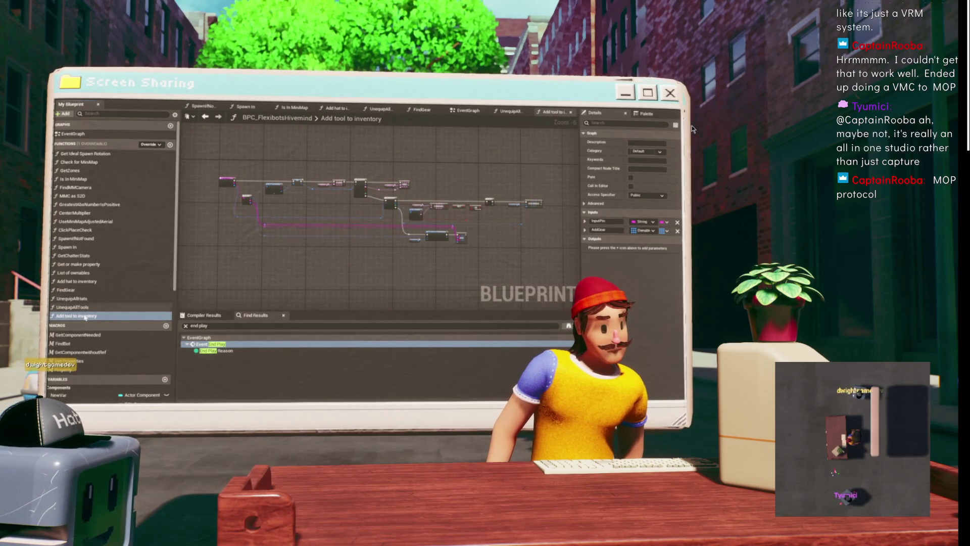
Rename the copy's Hats Already Owned local variable to Tools Owned.
scroll(472, 202, up, 5)
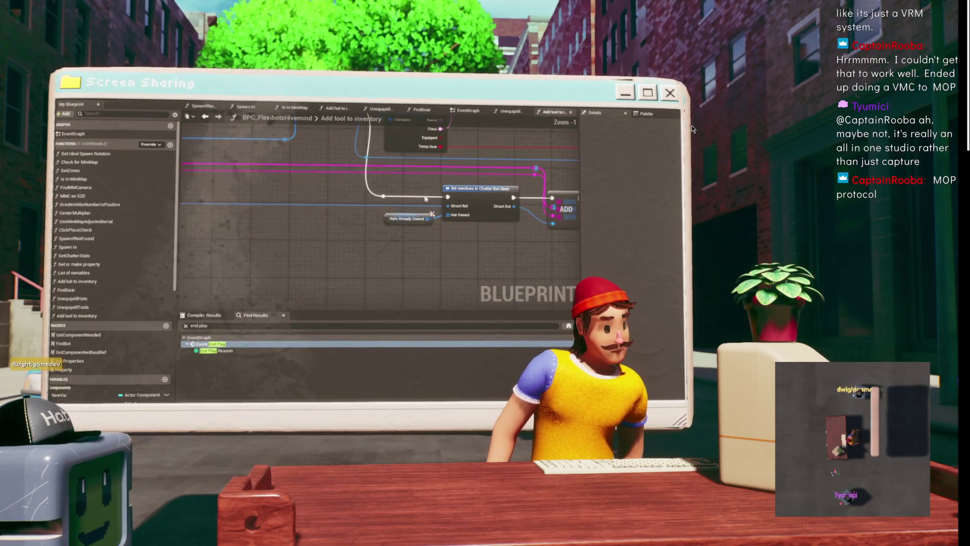
click(472, 202)
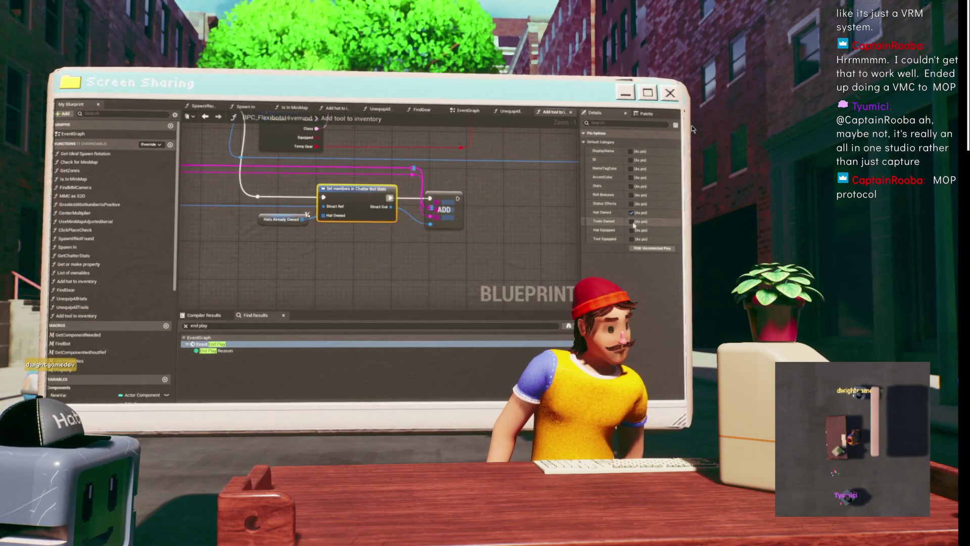
click(269, 220)
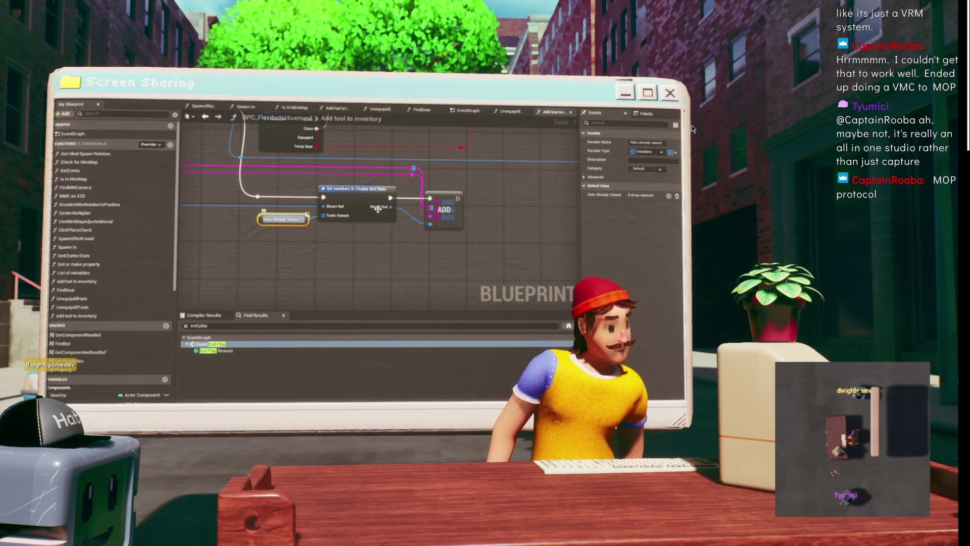
double_click(656, 143)
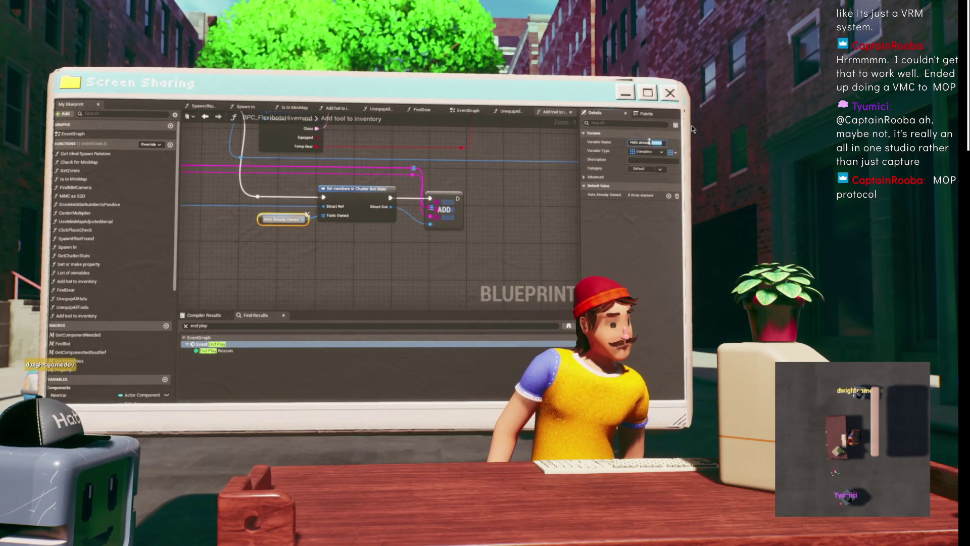
text(Tools)
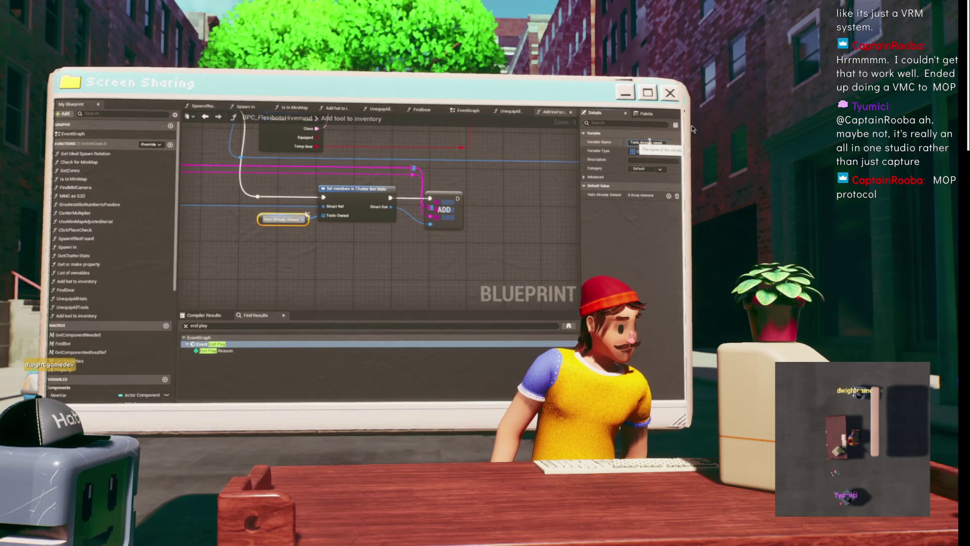
key(Return)
double_click(648, 143)
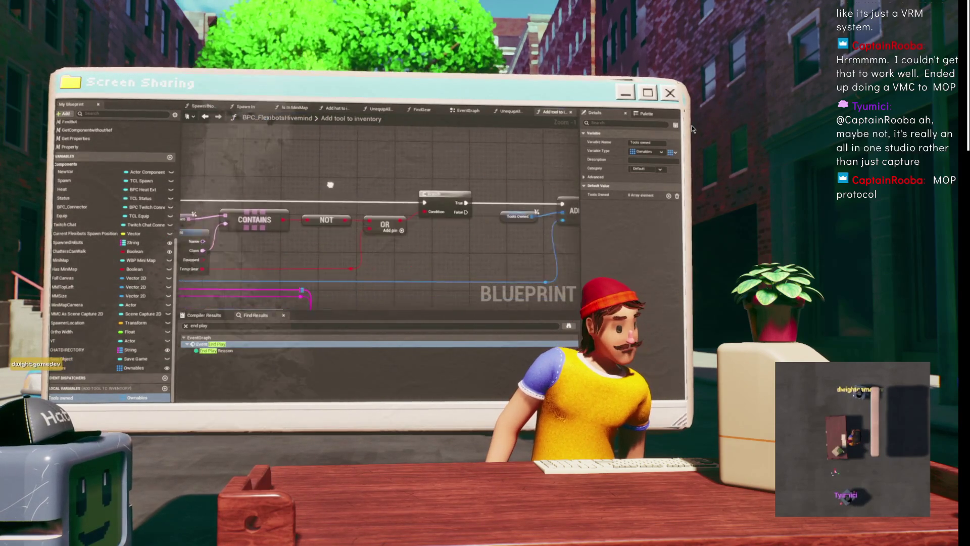
drag(382, 206, 491, 252)
Hide unconnected pins on Break Chatter Bot Stats, leaving Display Name and Tools Owned.
click(304, 212)
scroll(350, 252, up, 2)
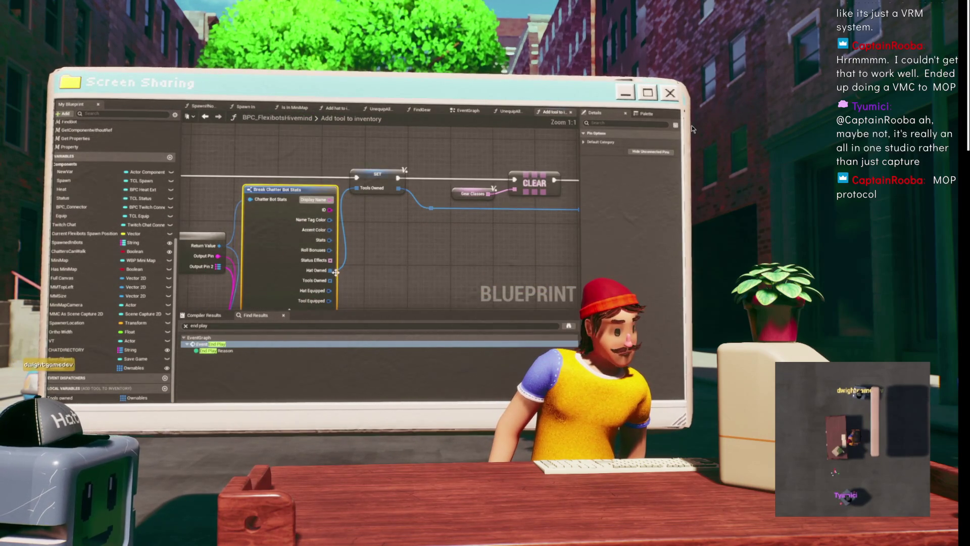
mouse_move(331, 287)
mouse_down()
mouse_move(357, 214)
mouse_move(368, 214)
mouse_move(337, 258)
mouse_up()
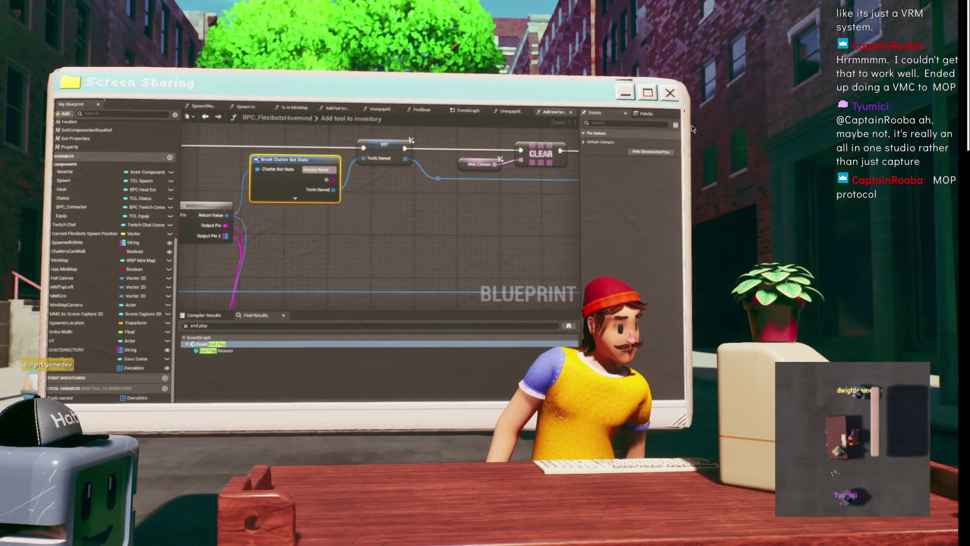
click(402, 219)
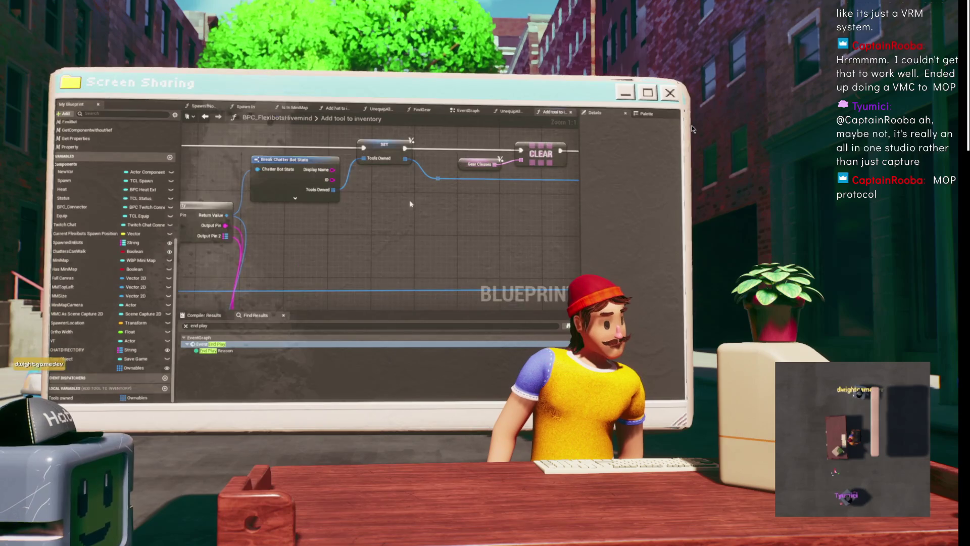
Zoom around the Add tool to inventory graph, then switch to the EventGraph.
scroll(405, 198, down, 4)
scroll(505, 202, up, 5)
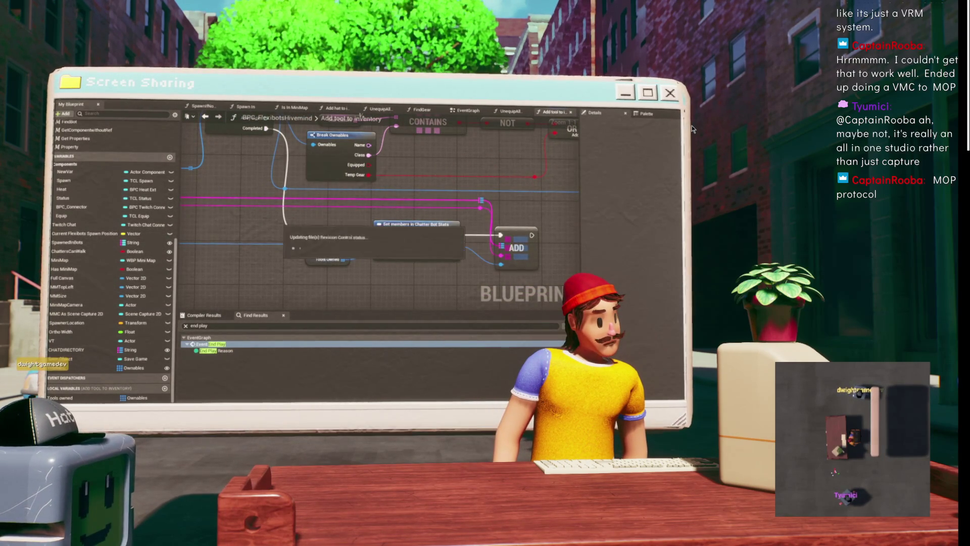
scroll(503, 205, down, 5)
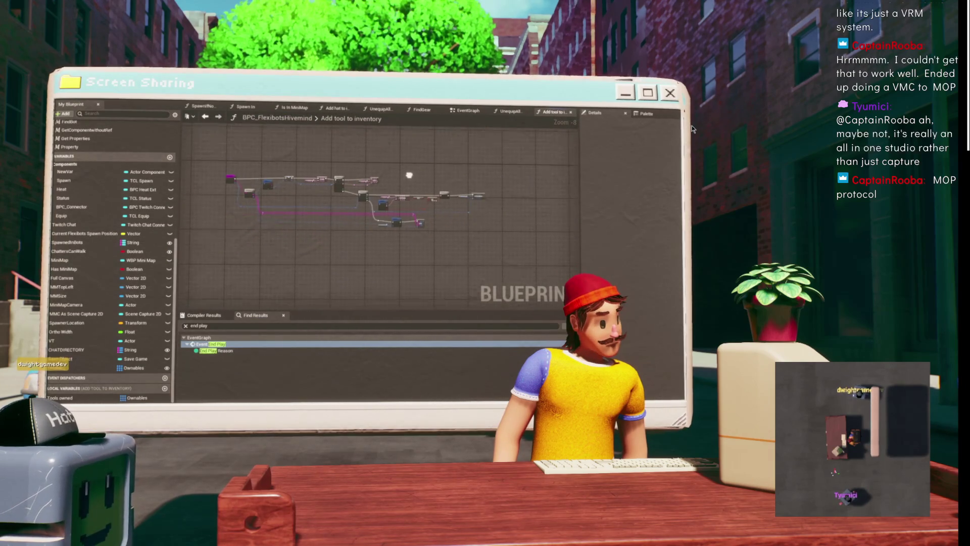
scroll(379, 202, up, 1)
scroll(480, 202, up, 3)
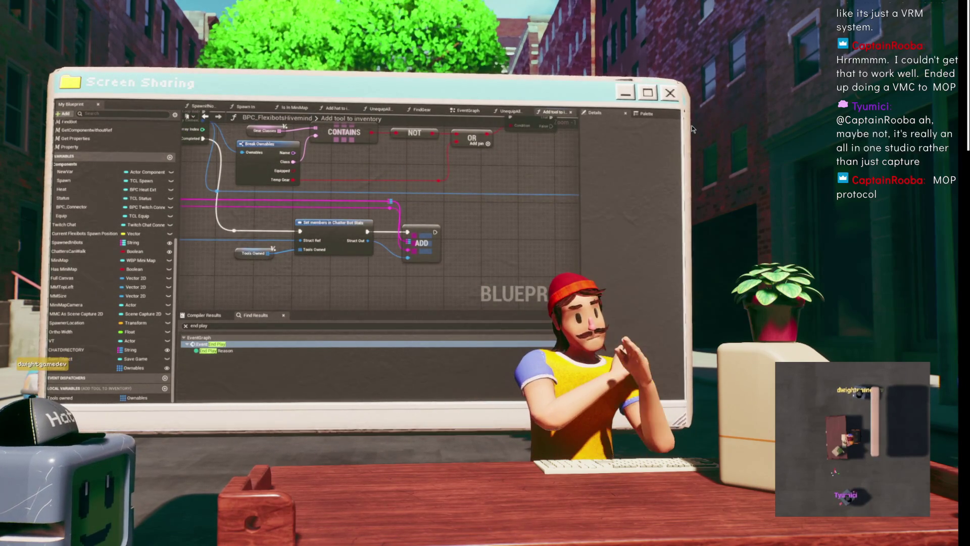
click(483, 112)
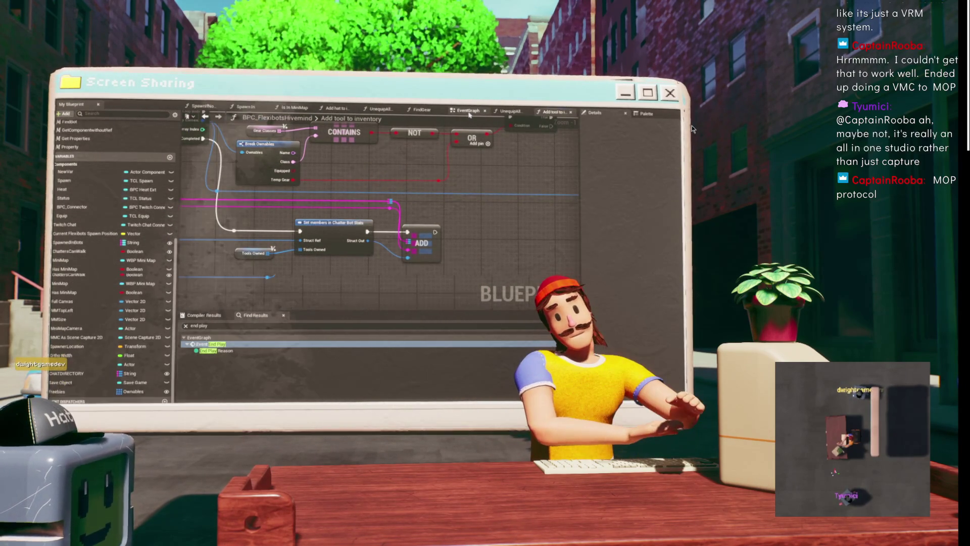
Reposition the Break Twitch Message Author and Spawn If Not Found nodes.
drag(366, 209, 572, 173)
drag(479, 243, 447, 222)
drag(314, 177, 248, 211)
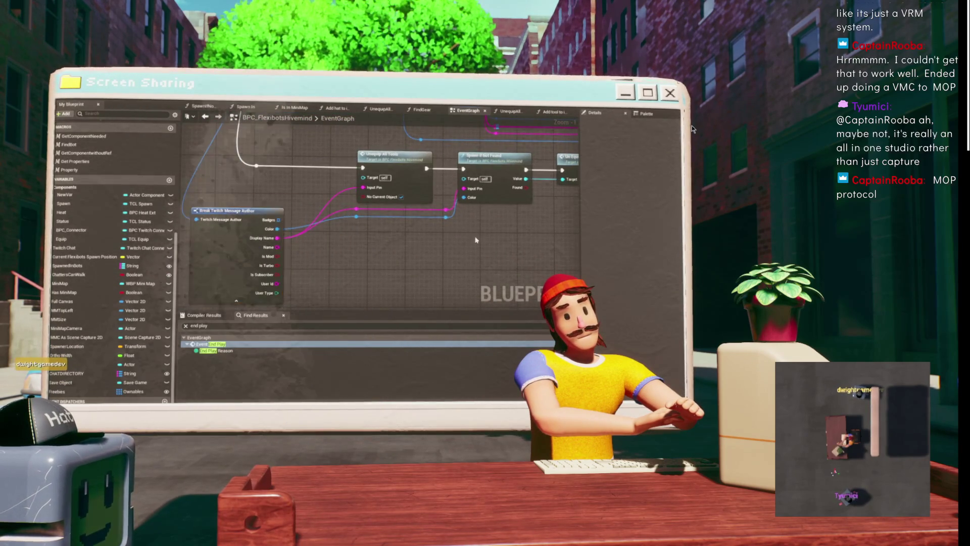
drag(454, 248, 296, 268)
click(342, 178)
drag(375, 244, 490, 197)
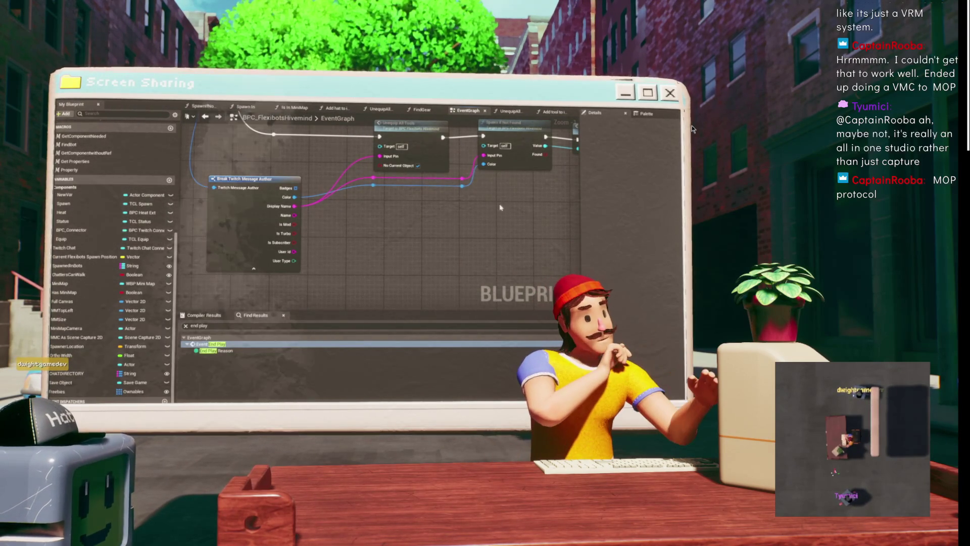
drag(490, 197, 409, 258)
drag(438, 197, 440, 220)
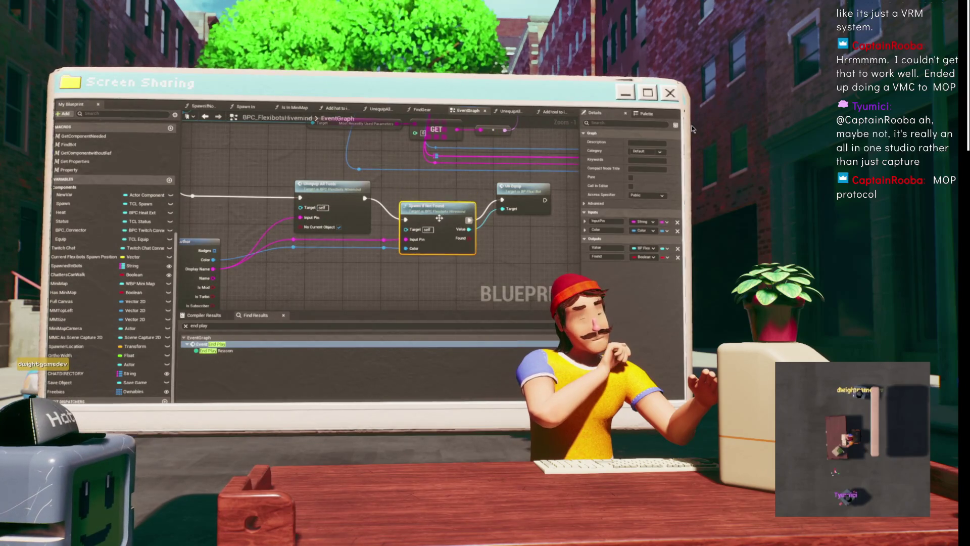
mouse_move(379, 191)
mouse_down()
mouse_move(352, 198)
mouse_move(406, 184)
mouse_up()
click(352, 197)
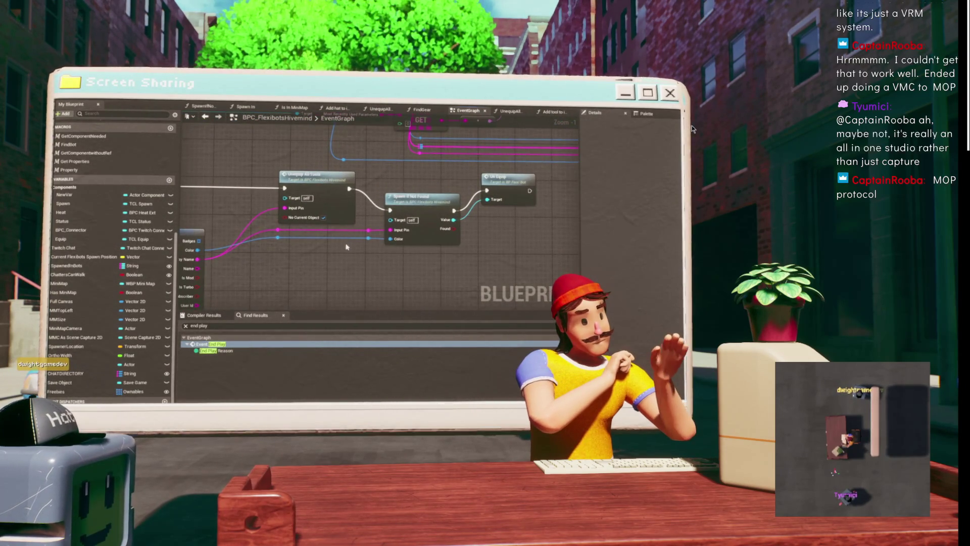
Line up the Un Equip node with Spawn If Not Found in a neat row.
drag(346, 246, 337, 283)
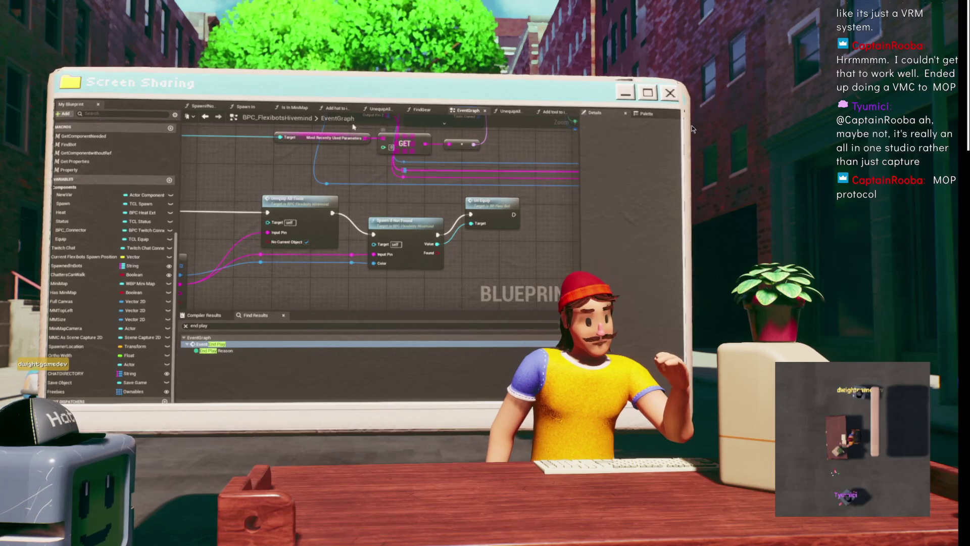
drag(384, 200, 467, 197)
drag(380, 273, 267, 244)
click(375, 192)
drag(376, 192, 382, 187)
drag(485, 175, 492, 198)
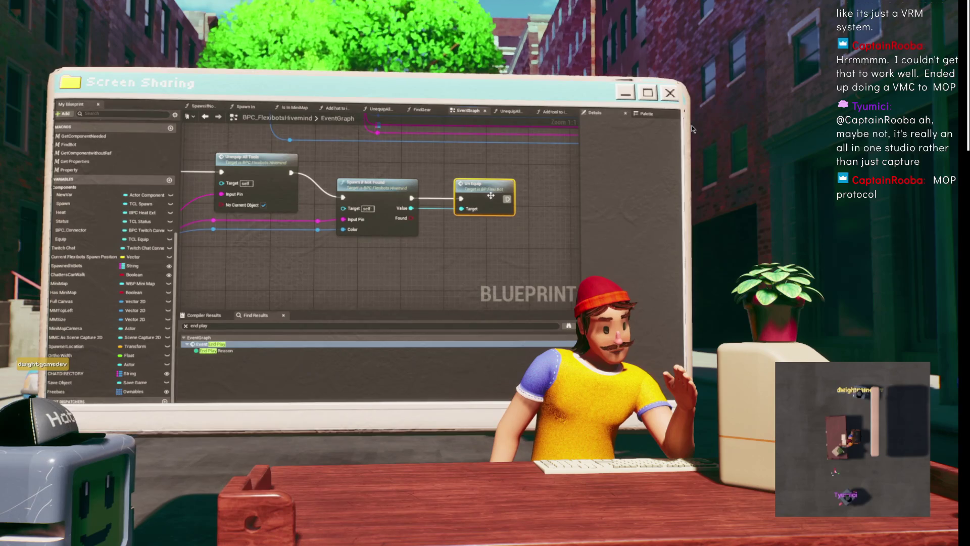
drag(375, 191, 398, 193)
drag(461, 237, 497, 201)
drag(375, 214, 379, 211)
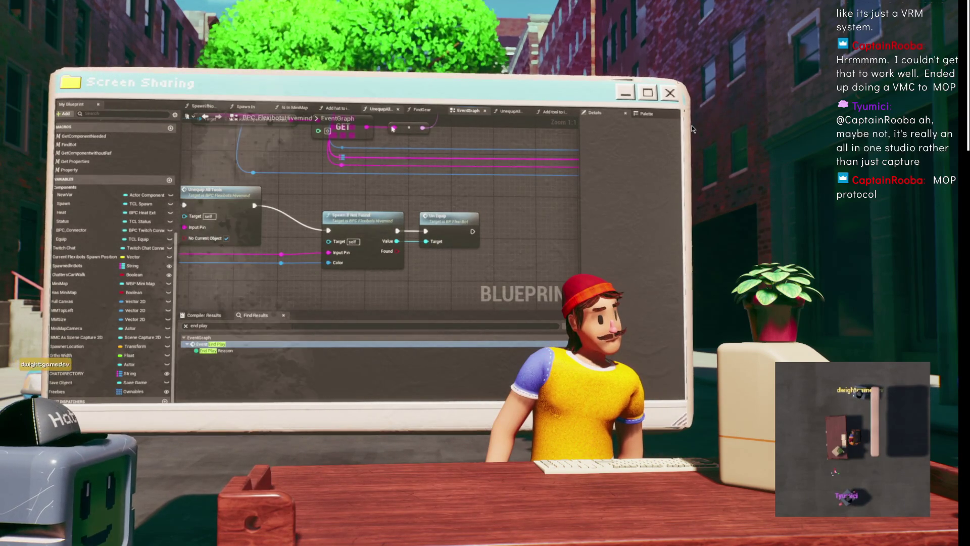
Zoom out and pan to review the rearranged event graph.
mouse_move(345, 190)
mouse_down()
mouse_move(397, 152)
mouse_move(310, 183)
mouse_move(377, 169)
mouse_move(414, 115)
mouse_move(393, 186)
mouse_move(392, 168)
mouse_up()
scroll(399, 175, down, 3)
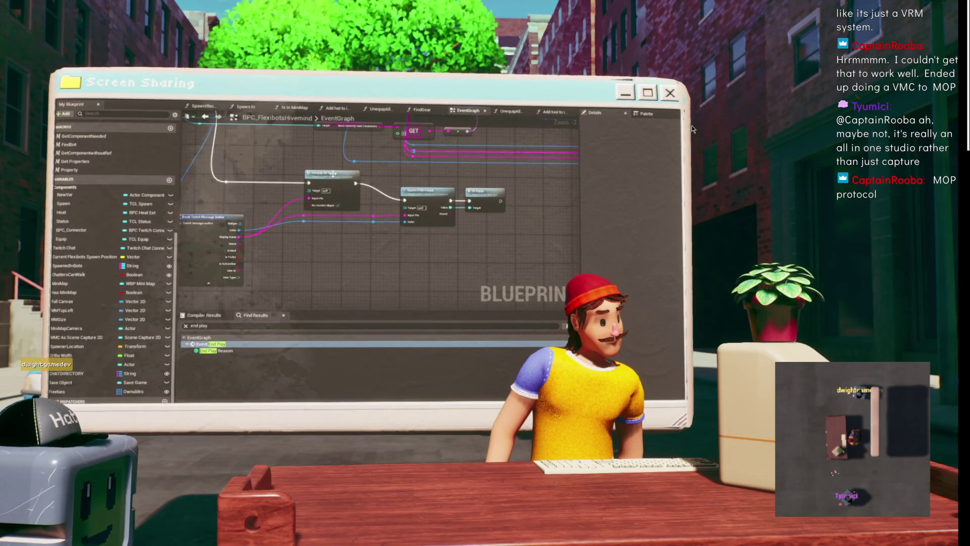
scroll(412, 181, up, 2)
scroll(412, 178, down, 3)
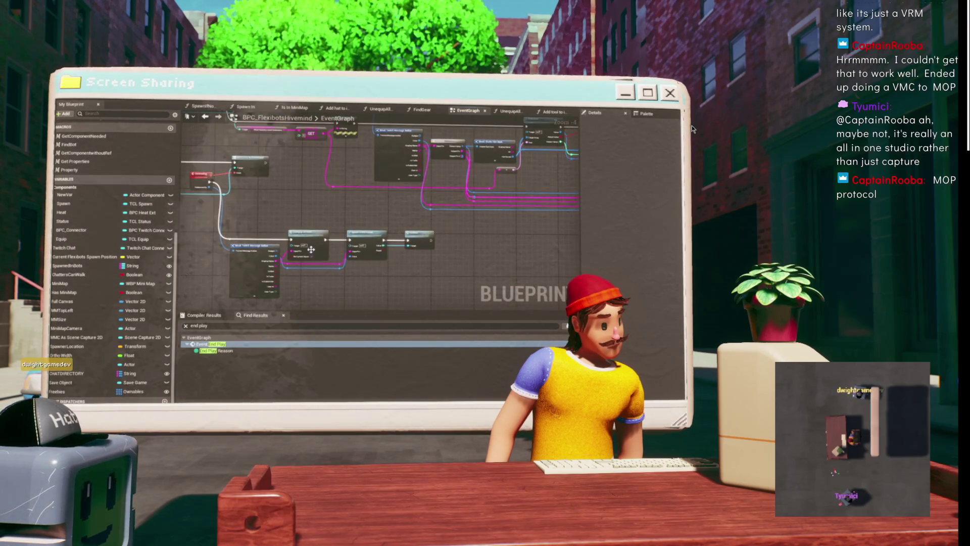
scroll(358, 294, up, 1)
mouse_move(359, 294)
mouse_down()
mouse_move(358, 265)
mouse_move(326, 230)
mouse_up()
scroll(325, 231, down, 1)
scroll(325, 231, up, 3)
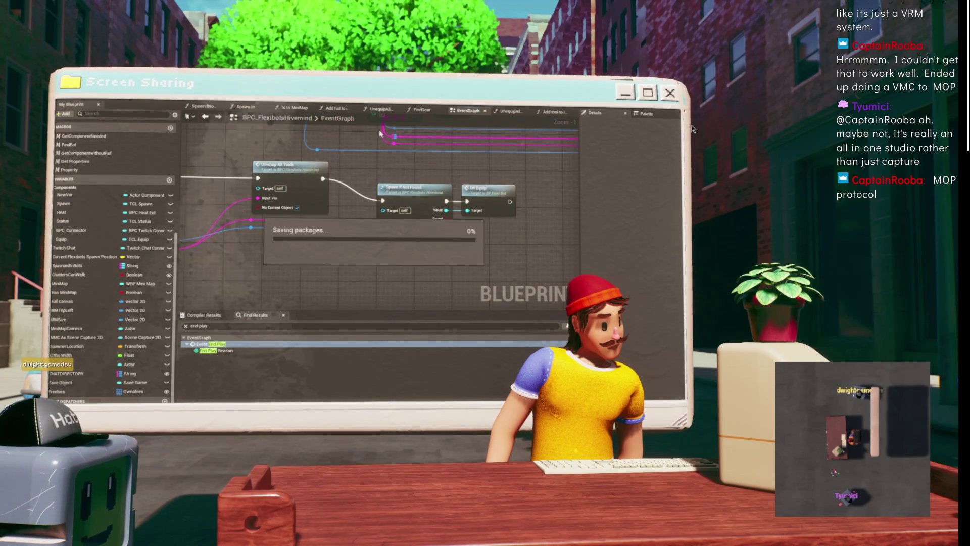
Shift Unequip All Tools left, then run and stop a quick play-in-editor test.
drag(290, 164, 259, 167)
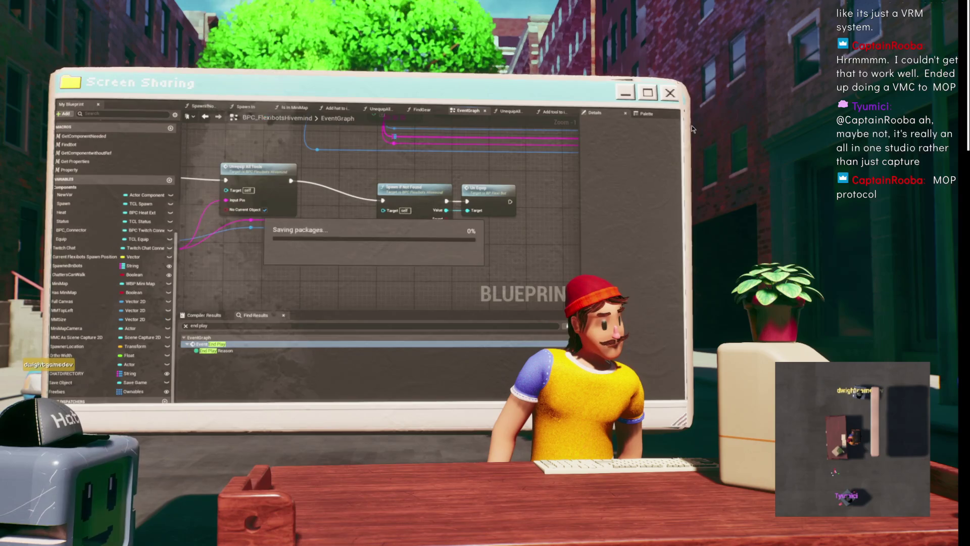
key(alt+Tab)
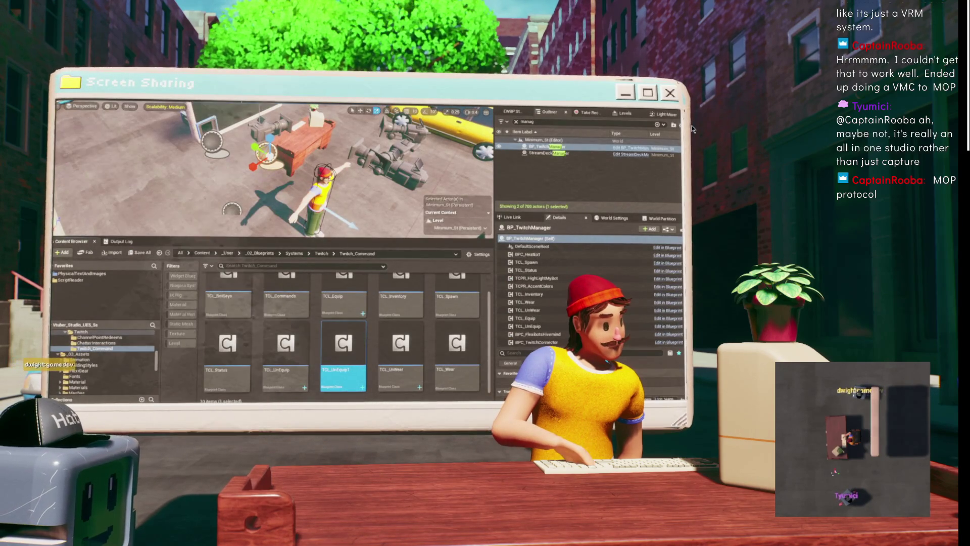
key(alt+p)
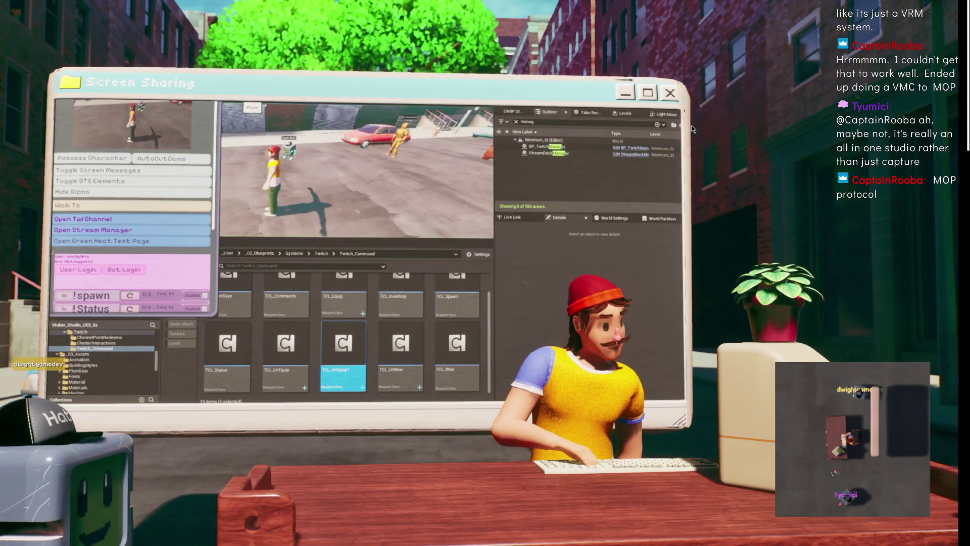
key(Escape)
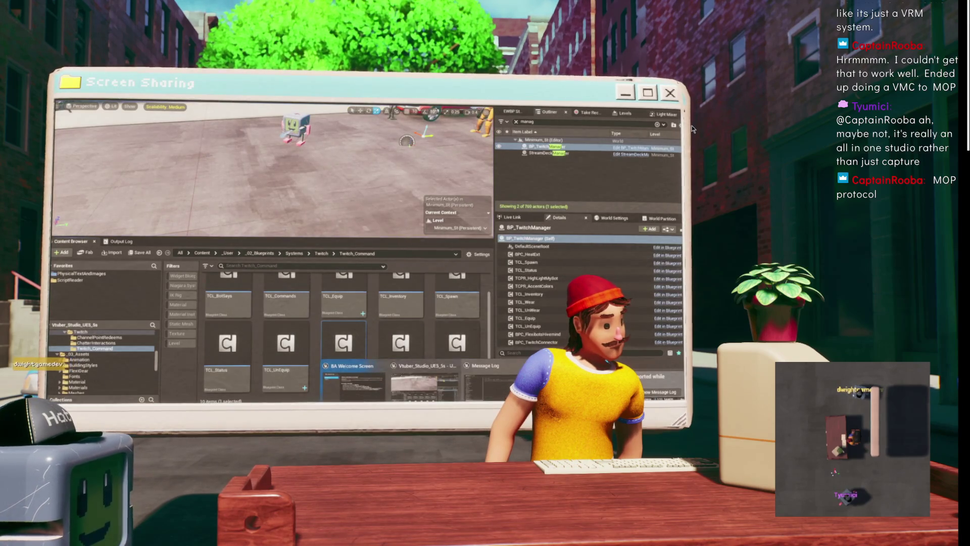
key(alt+Tab)
scroll(431, 168, down, 4)
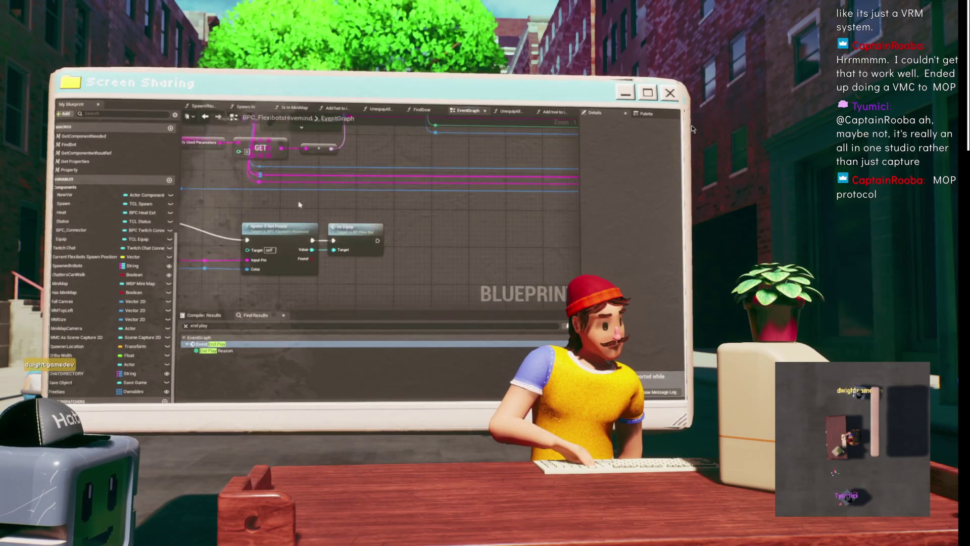
Inspect the Freebies variable's settings from the event graph.
drag(559, 203, 356, 228)
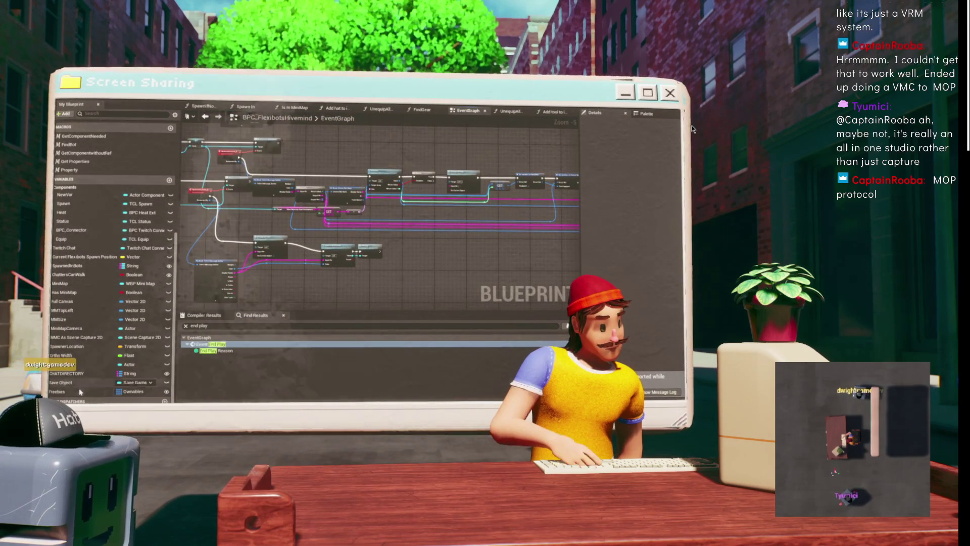
click(57, 391)
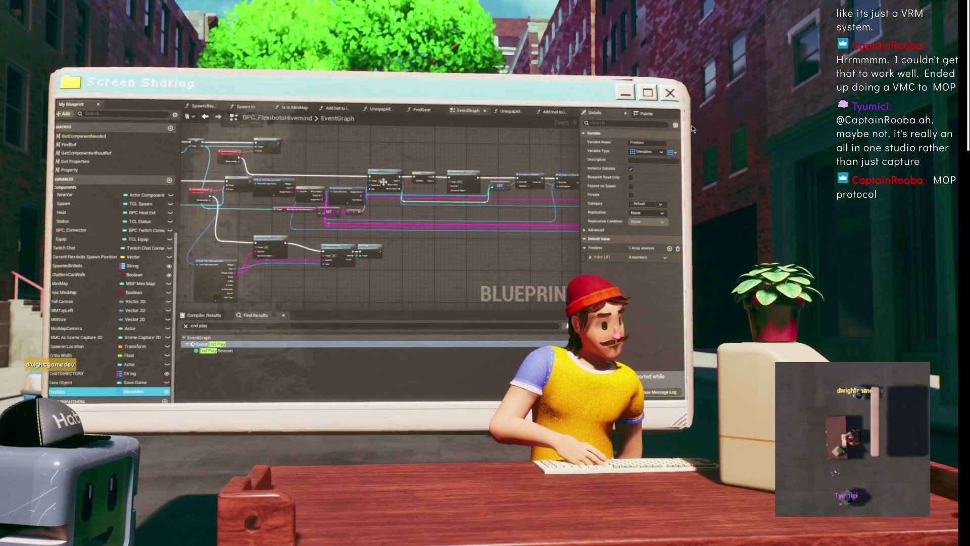
scroll(334, 273, up, 4)
scroll(498, 170, down, 3)
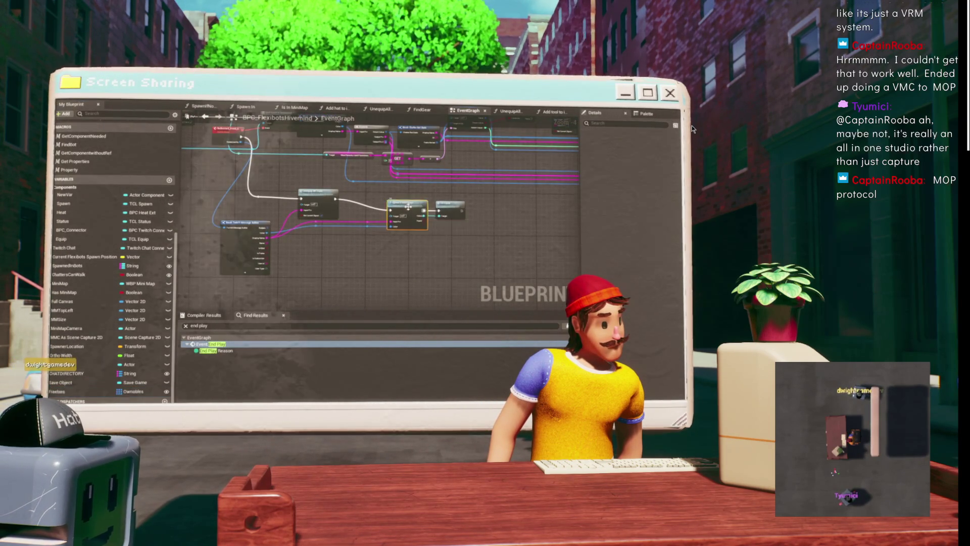
In Spawn In, place the FreebieTools variable by Add Hat To Inventory and compile with F7.
double_click(321, 196)
double_click(323, 146)
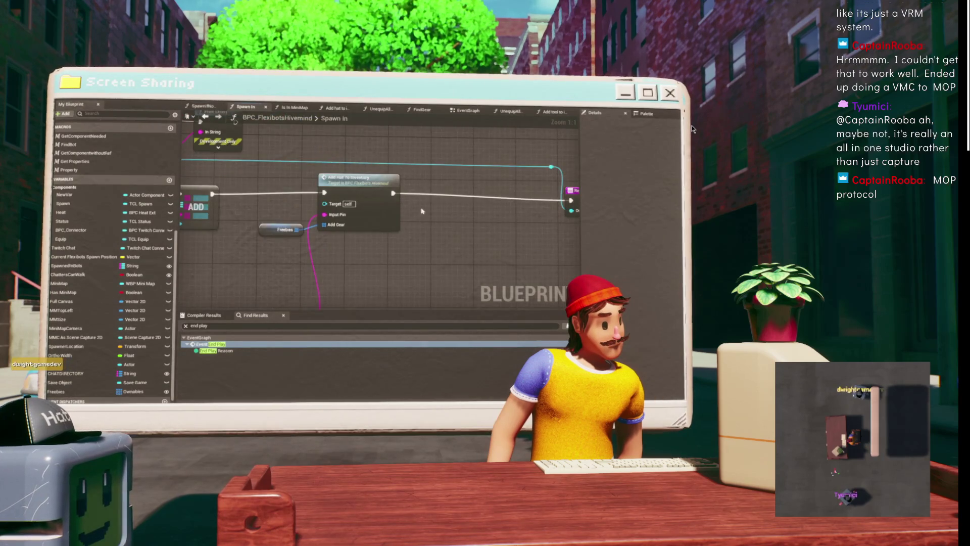
scroll(317, 141, down, 7)
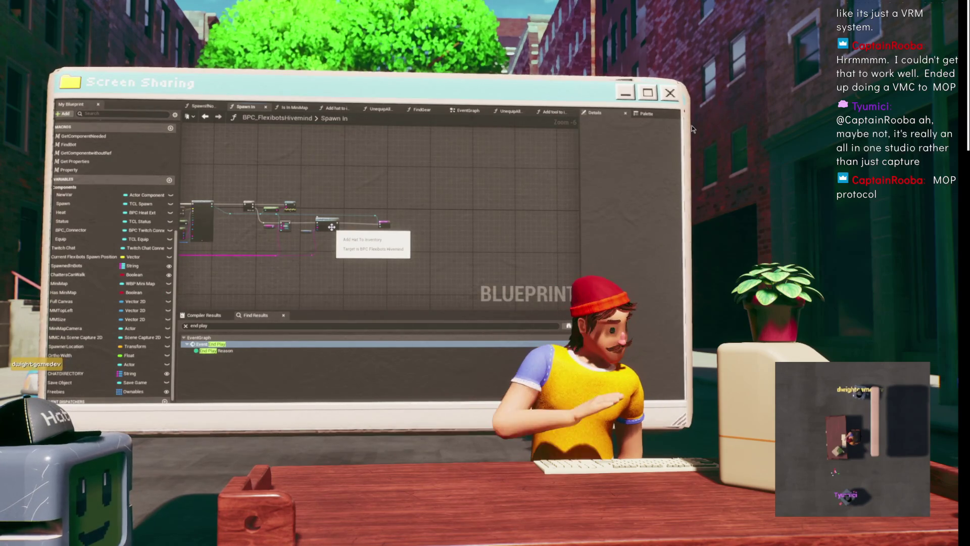
scroll(331, 227, up, 5)
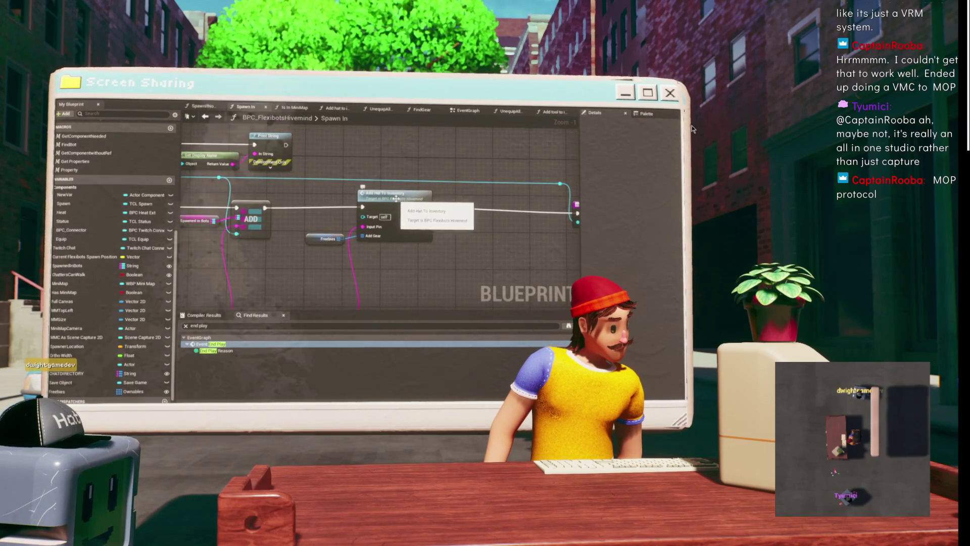
click(326, 204)
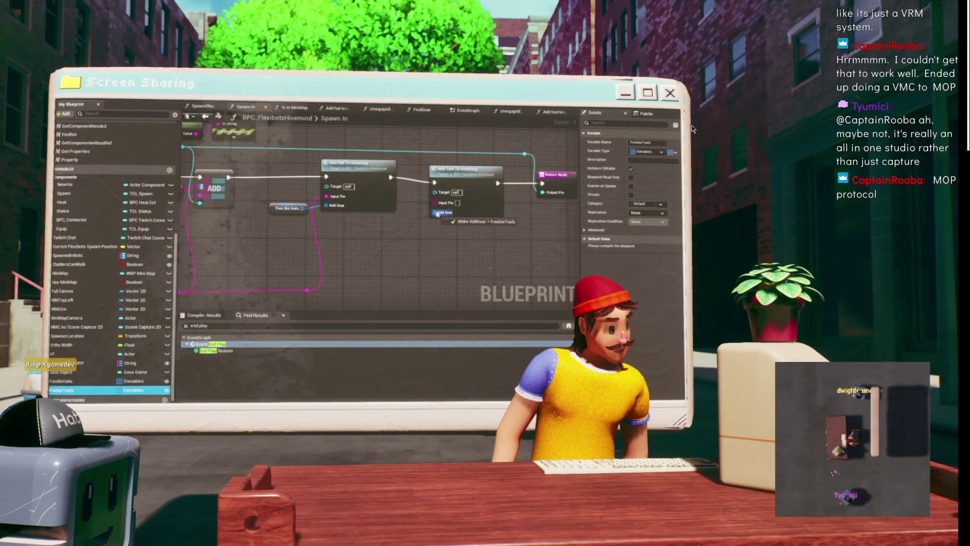
click(402, 196)
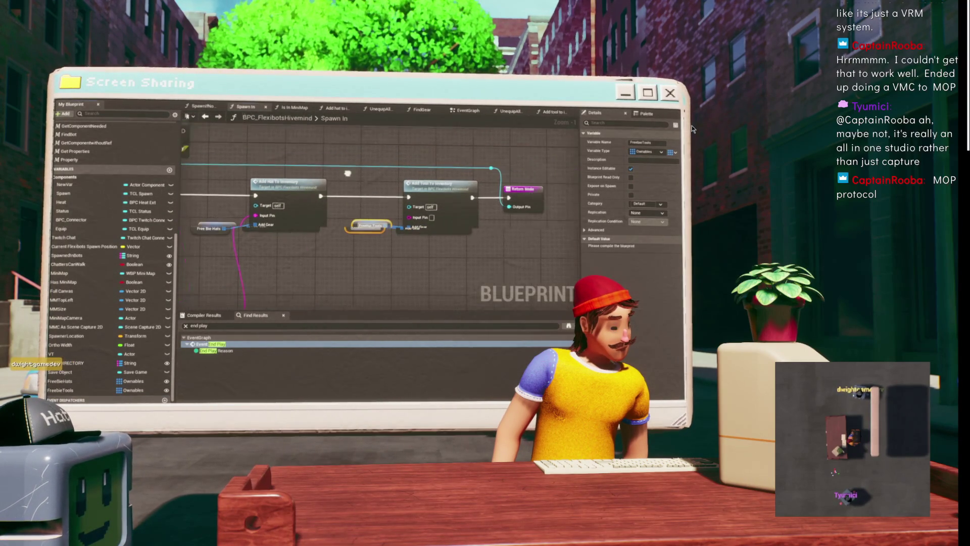
key(F7)
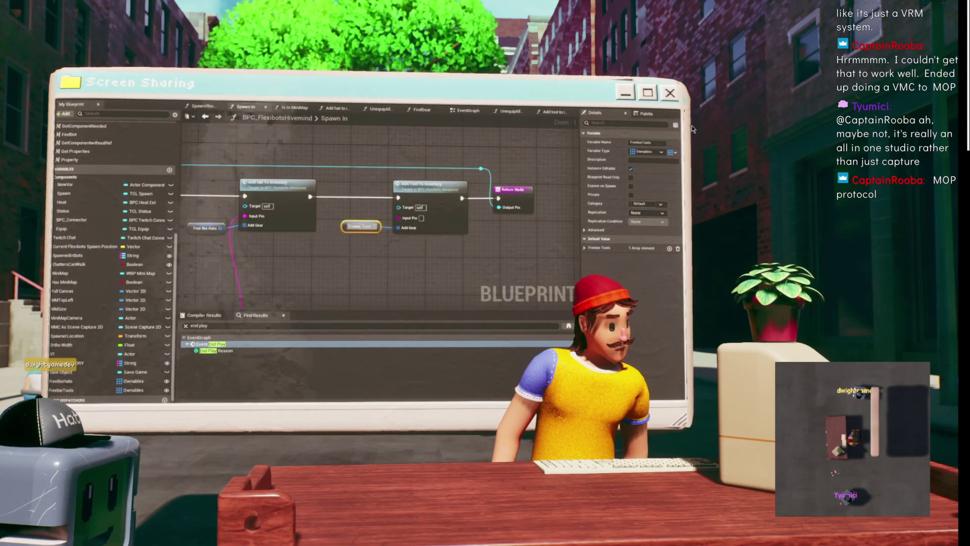
scroll(374, 153, down, 8)
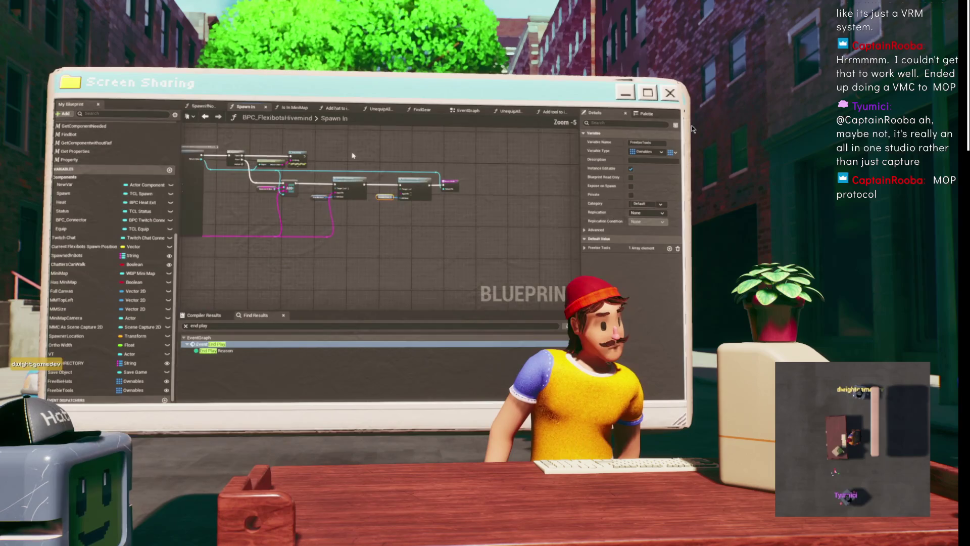
drag(452, 165, 340, 186)
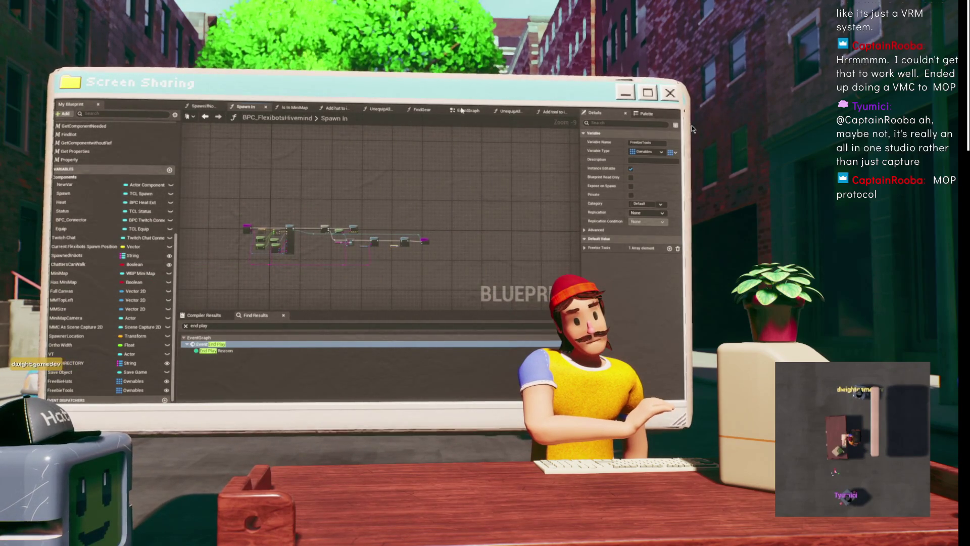
Pan the hivemind EventGraph past the Redeemed_Event_3, FIND and Chat as Bot nodes.
drag(460, 112, 503, 113)
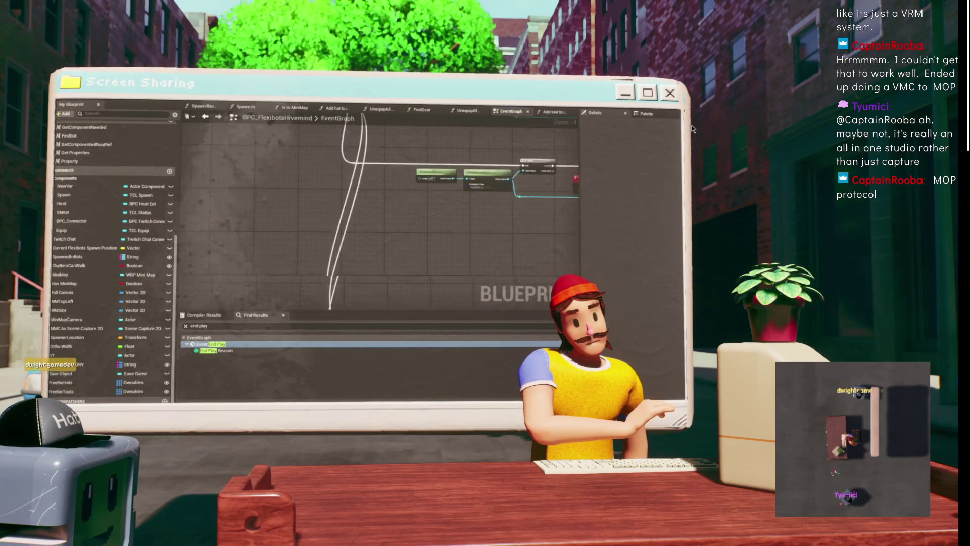
drag(544, 277, 276, 217)
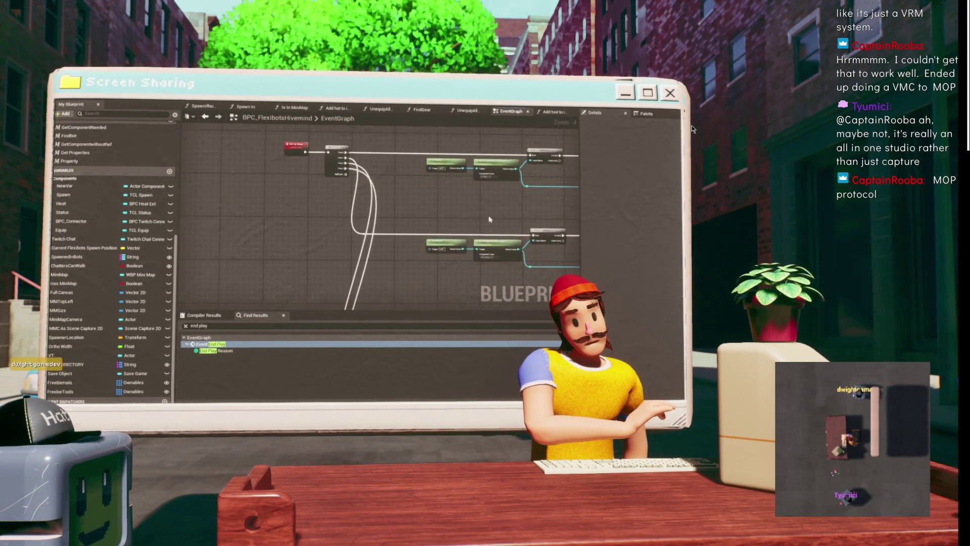
scroll(289, 172, up, 10)
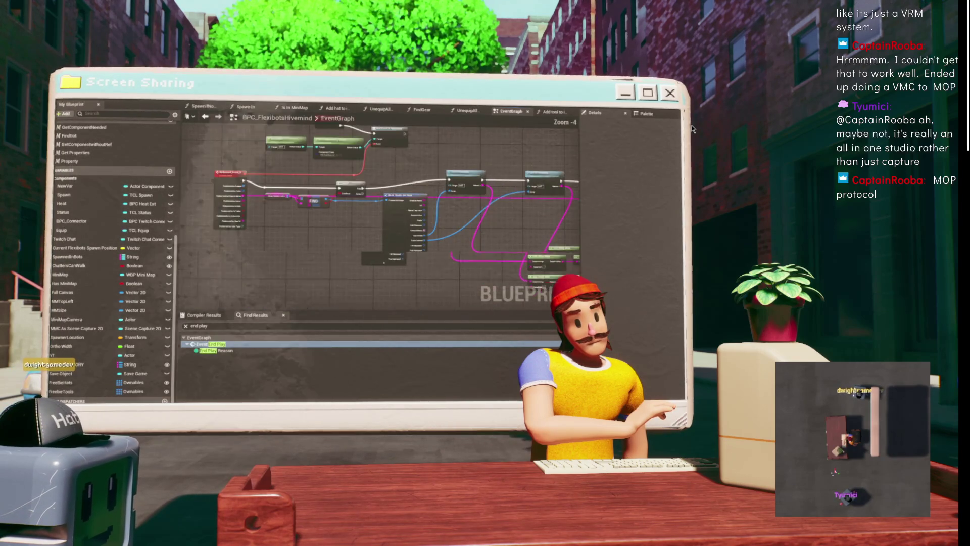
mouse_move(290, 172)
mouse_down()
mouse_move(354, 242)
mouse_move(534, 177)
mouse_move(460, 172)
mouse_move(410, 186)
mouse_move(434, 158)
mouse_move(505, 191)
mouse_move(301, 187)
mouse_up()
scroll(413, 222, up, 1)
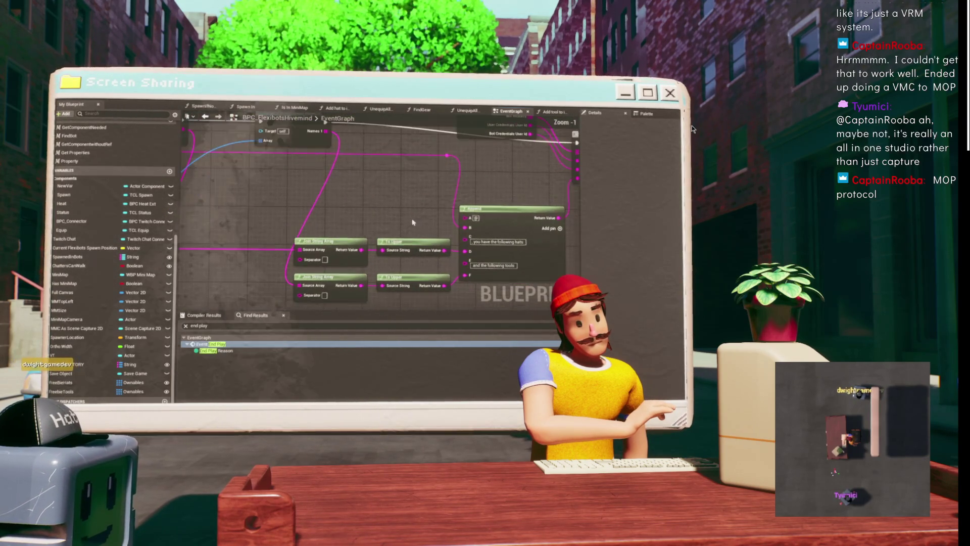
drag(390, 212, 280, 212)
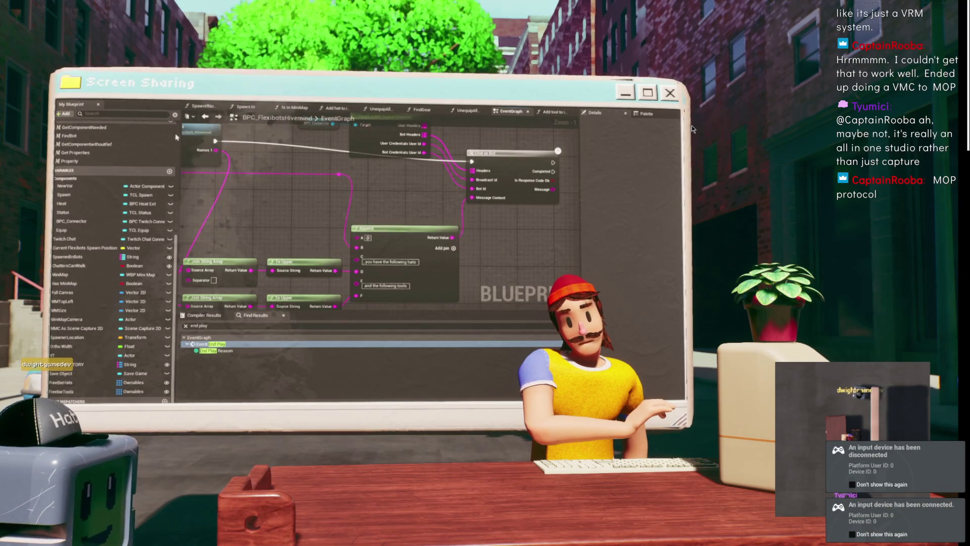
drag(483, 147, 277, 198)
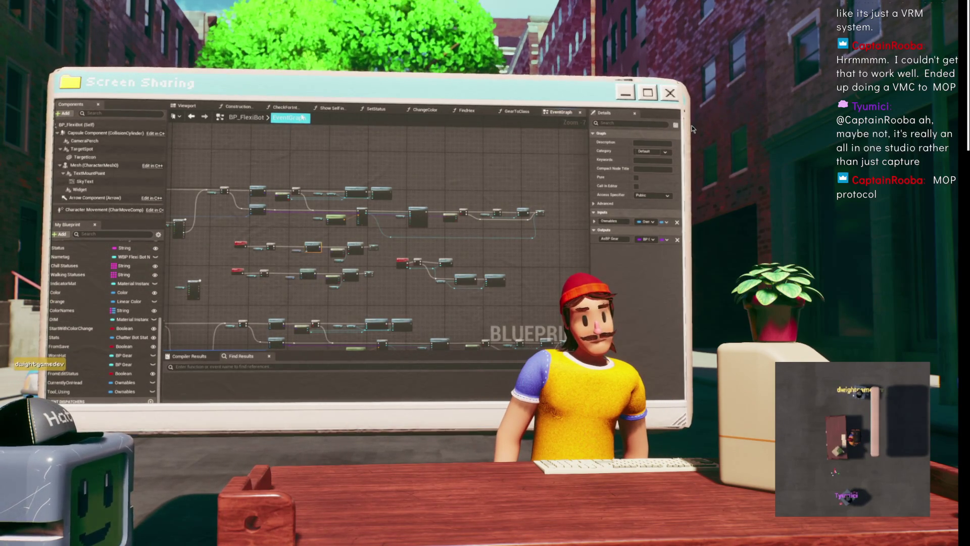
Zoom and pan around the BP_FlexiBot event graph.
scroll(372, 223, up, 4)
drag(372, 223, 332, 193)
scroll(332, 194, down, 6)
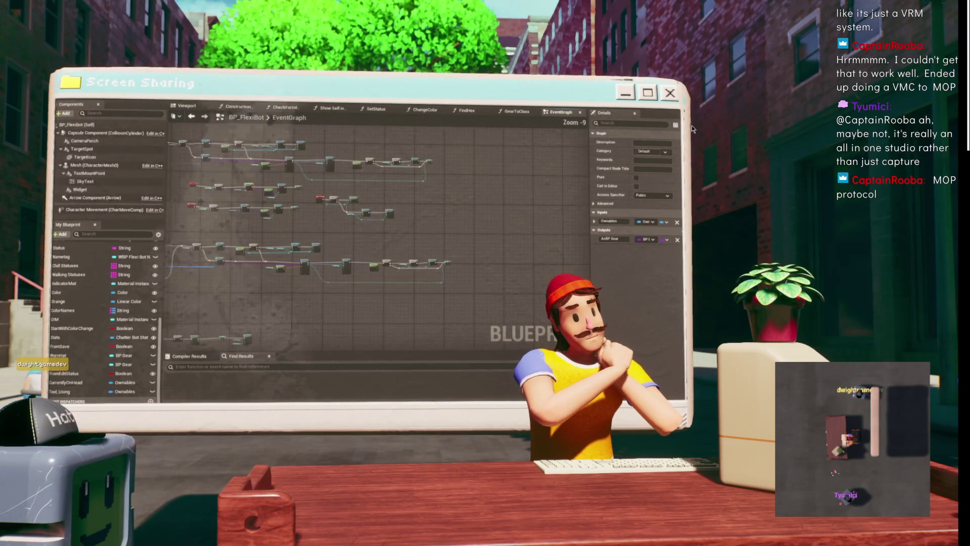
scroll(384, 215, up, 4)
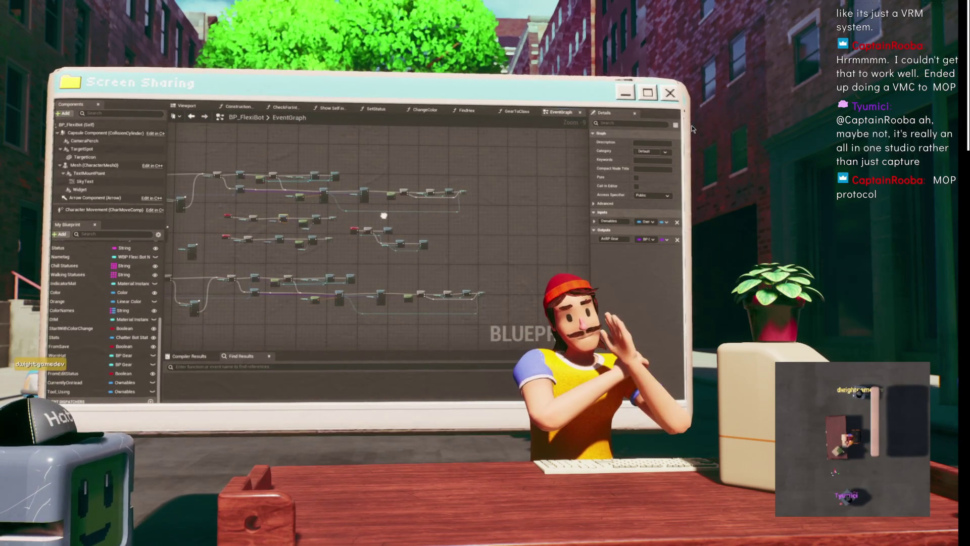
scroll(265, 218, up, 2)
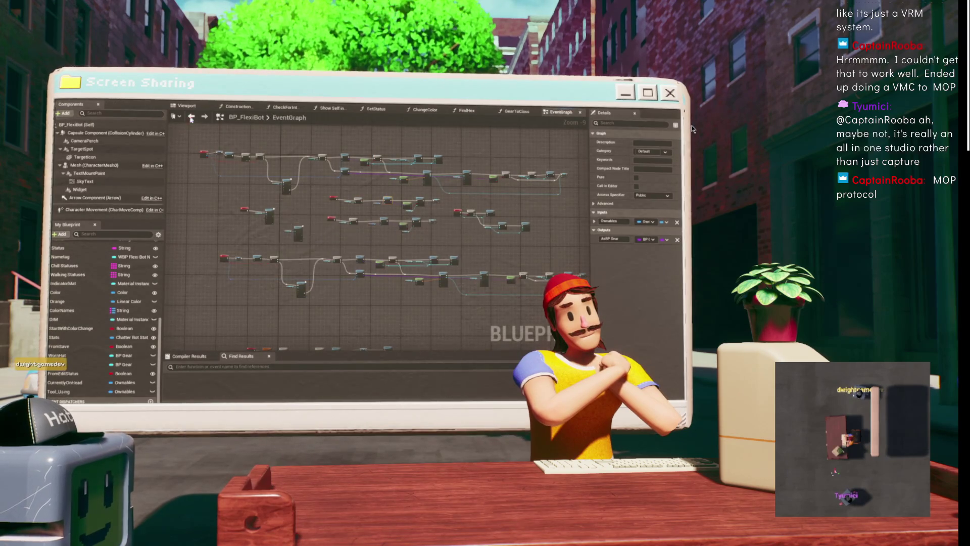
scroll(377, 237, down, 3)
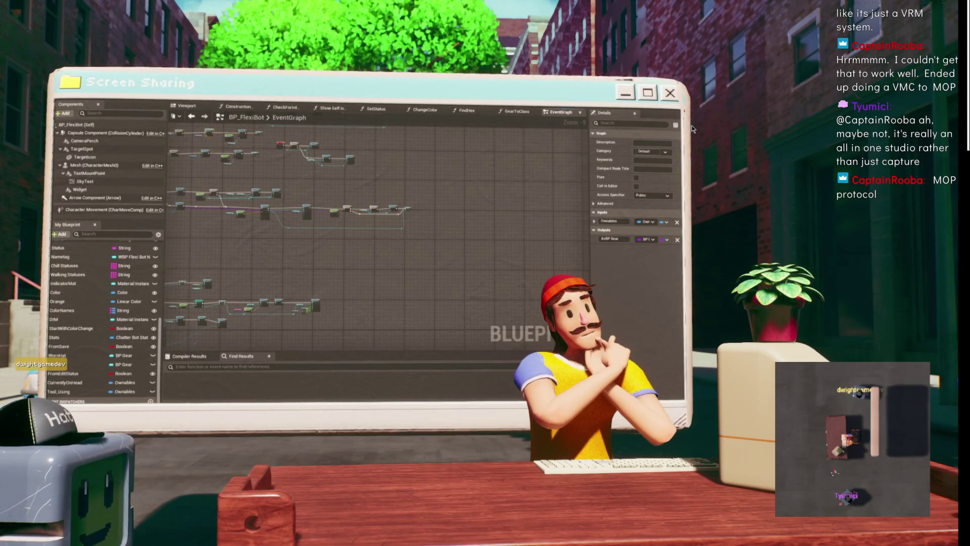
Back in the level editor, select the bot actor and browse to its blueprint with Ctrl+B.
key(alt+Tab)
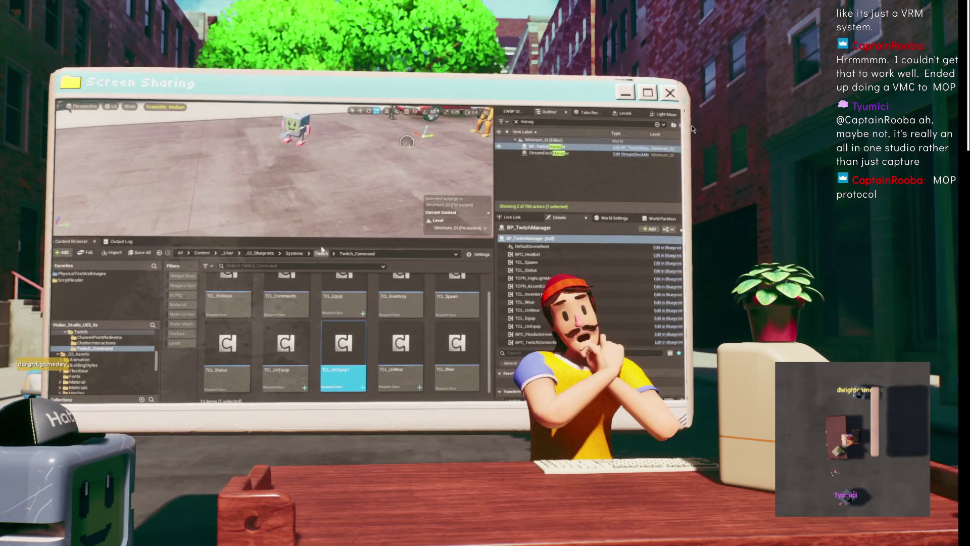
scroll(101, 361, up, 3)
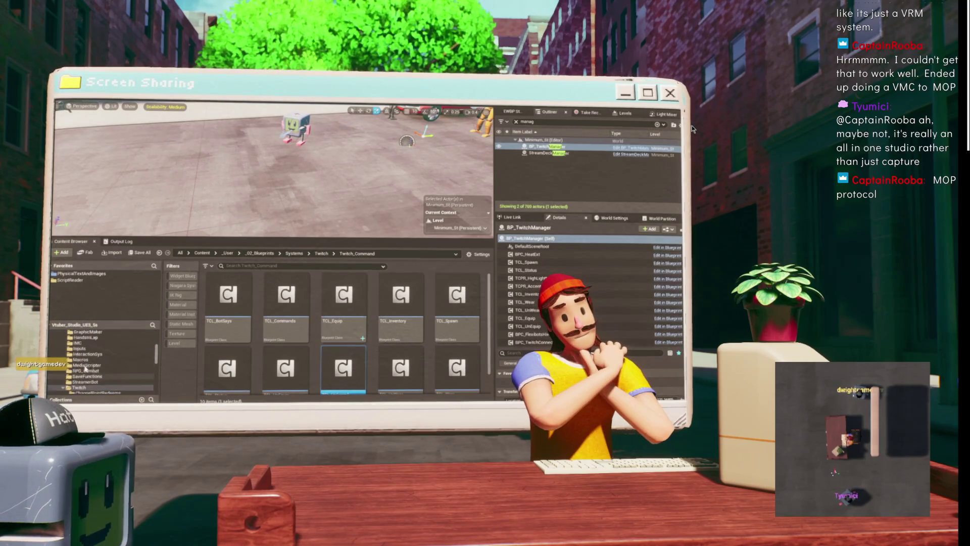
scroll(101, 362, down, 1)
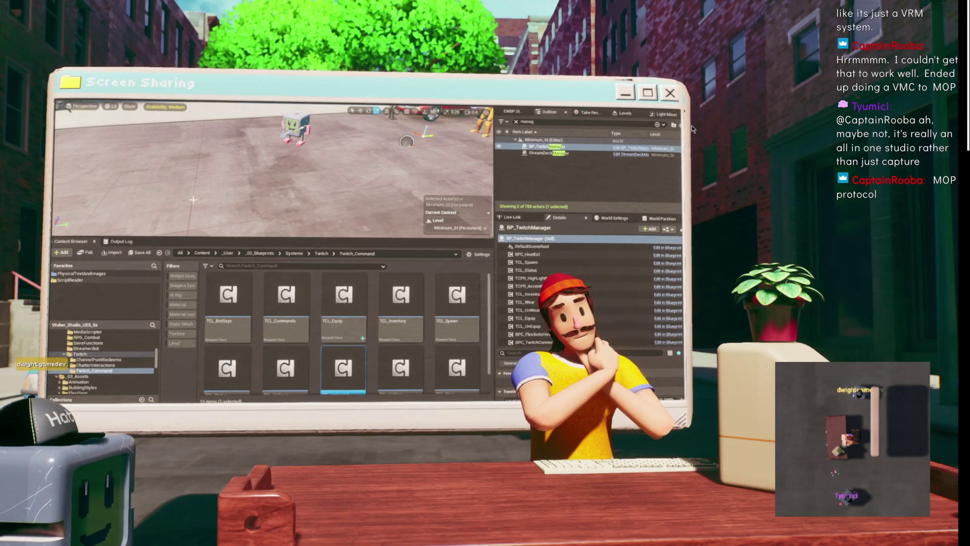
click(298, 129)
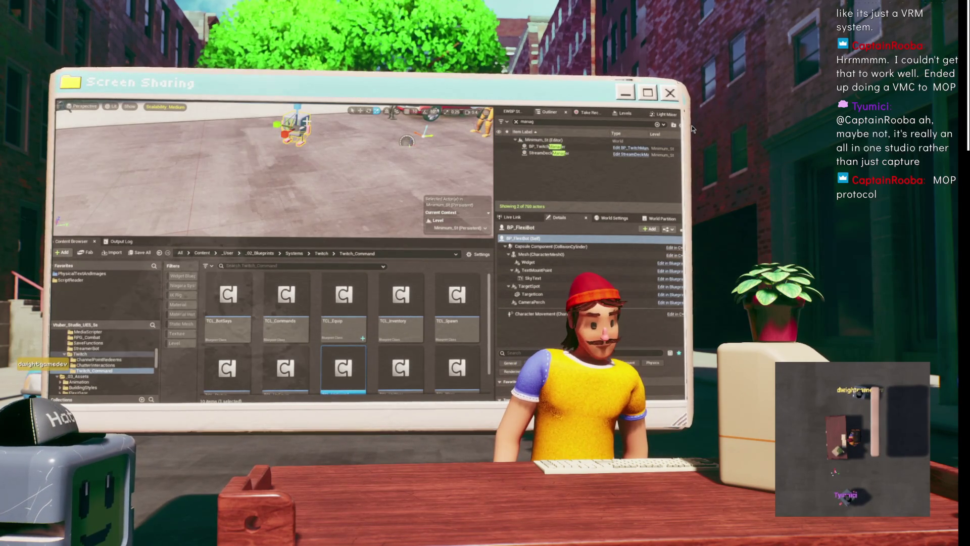
key(ctrl+b)
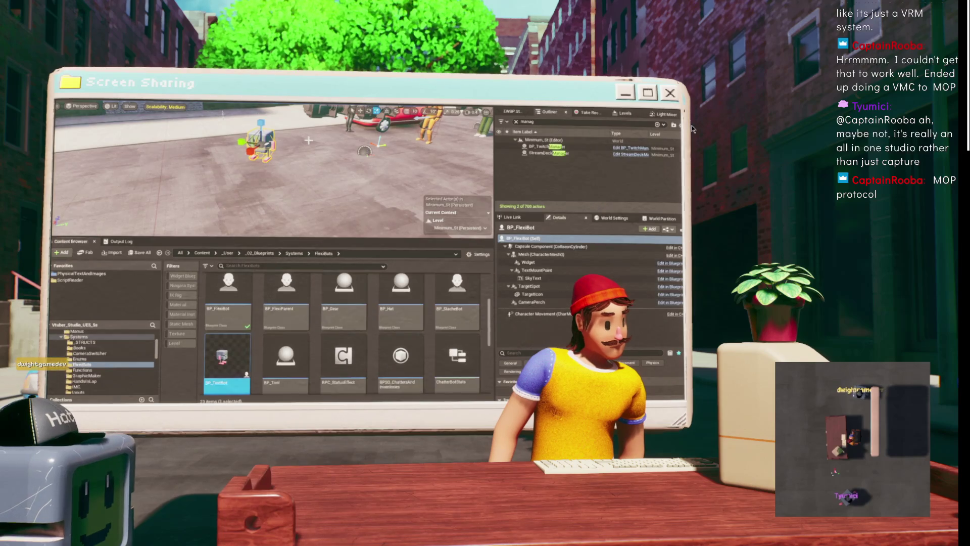
scroll(238, 334, down, 2)
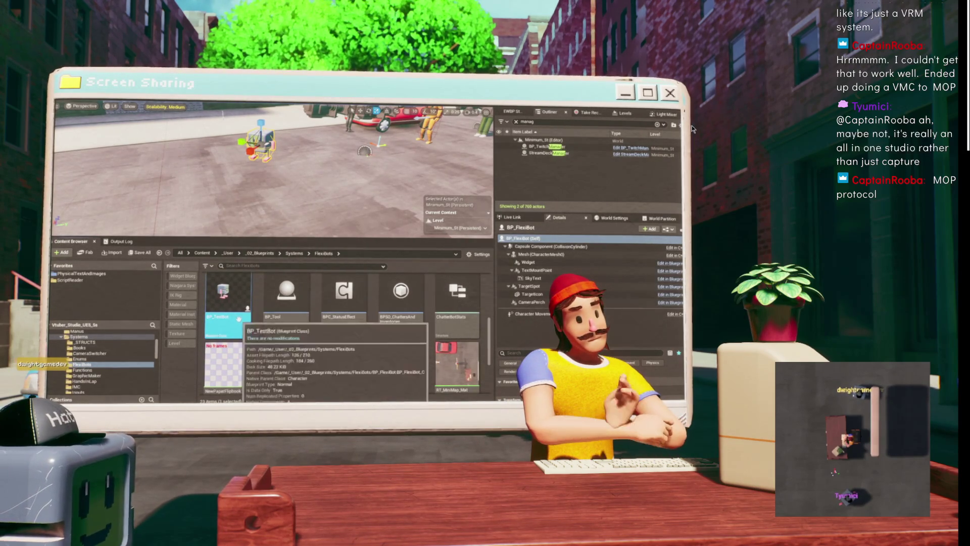
Create a new Tools subfolder inside FlexiBots and open it.
scroll(242, 321, up, 2)
scroll(242, 322, up, 5)
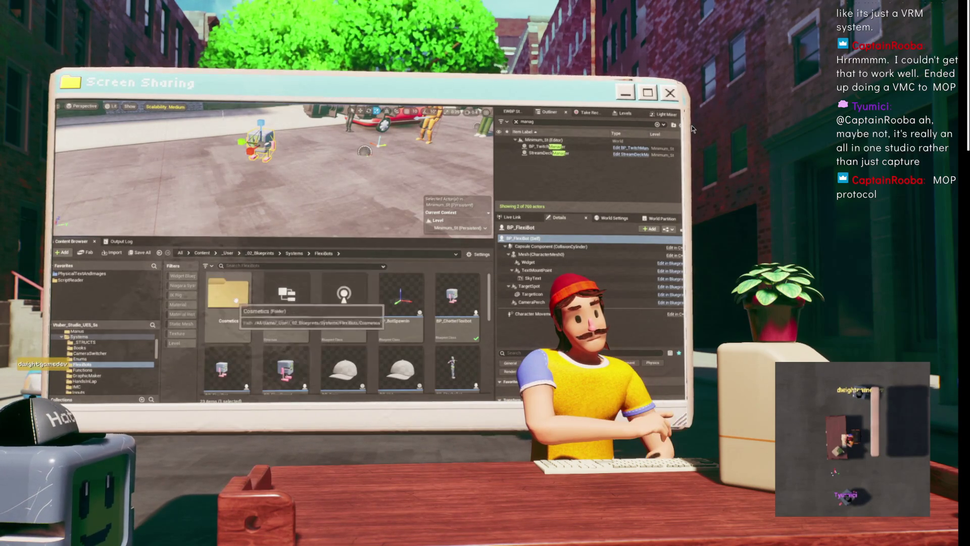
double_click(246, 308)
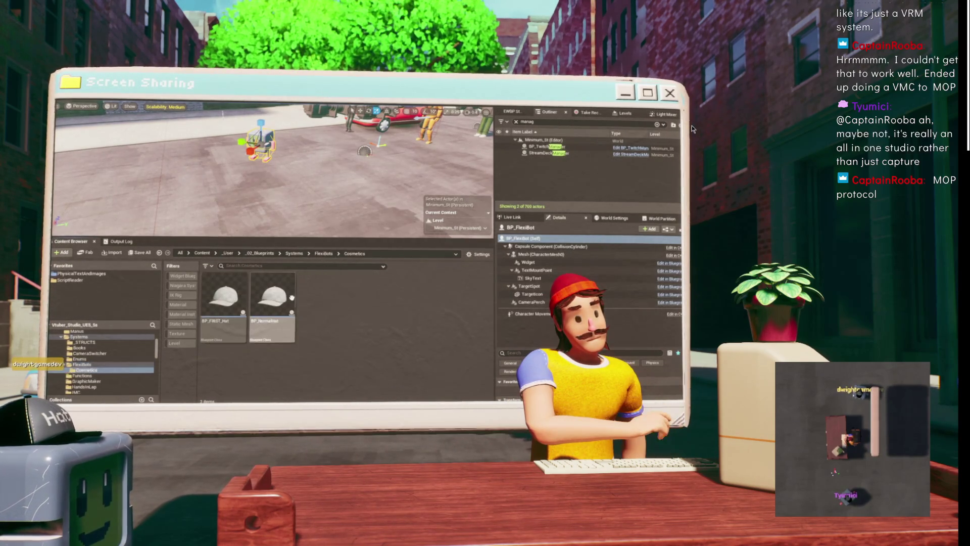
click(323, 253)
right_click(260, 303)
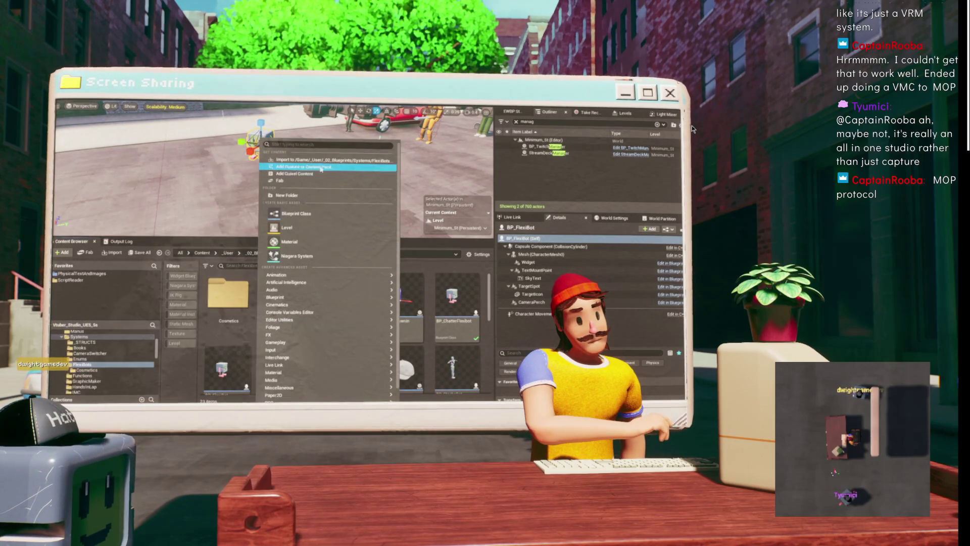
click(303, 195)
text(Tools)
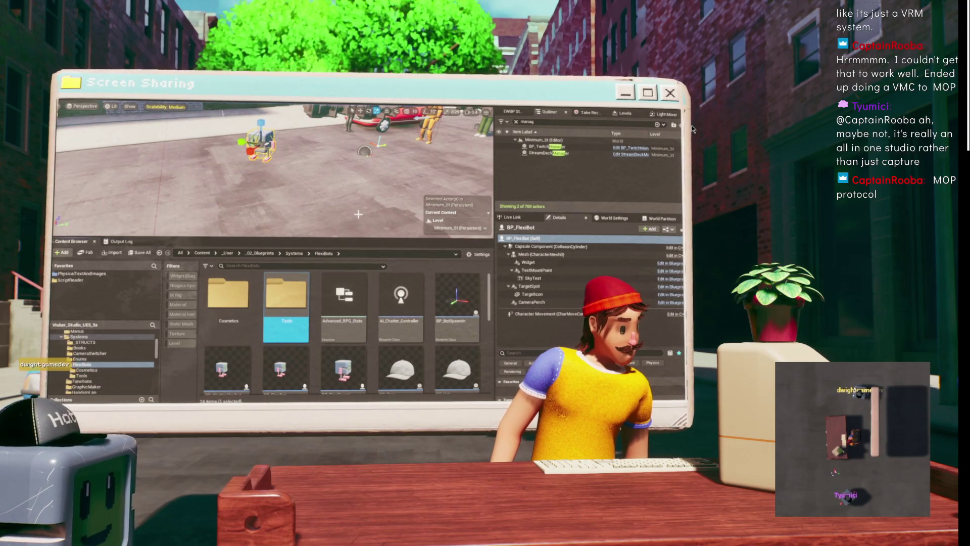
key(Return)
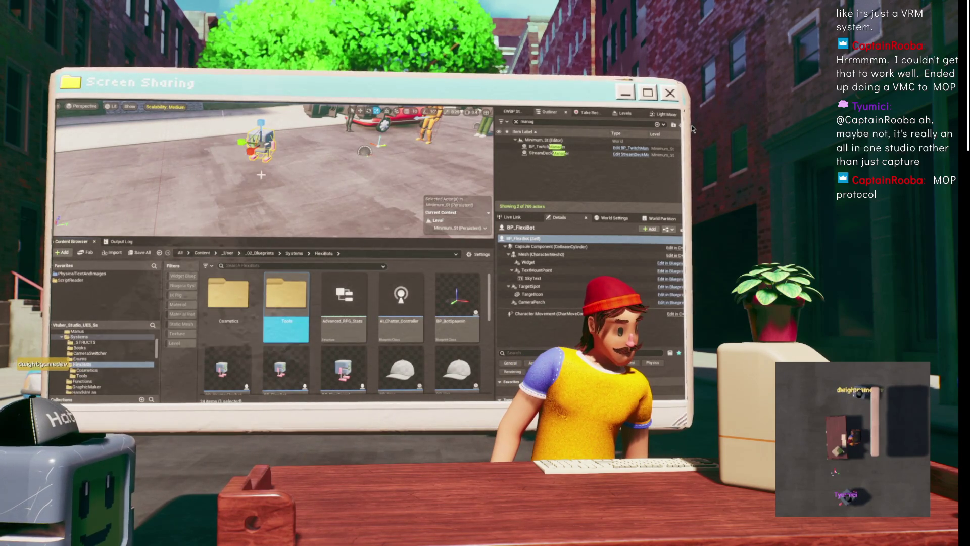
double_click(305, 298)
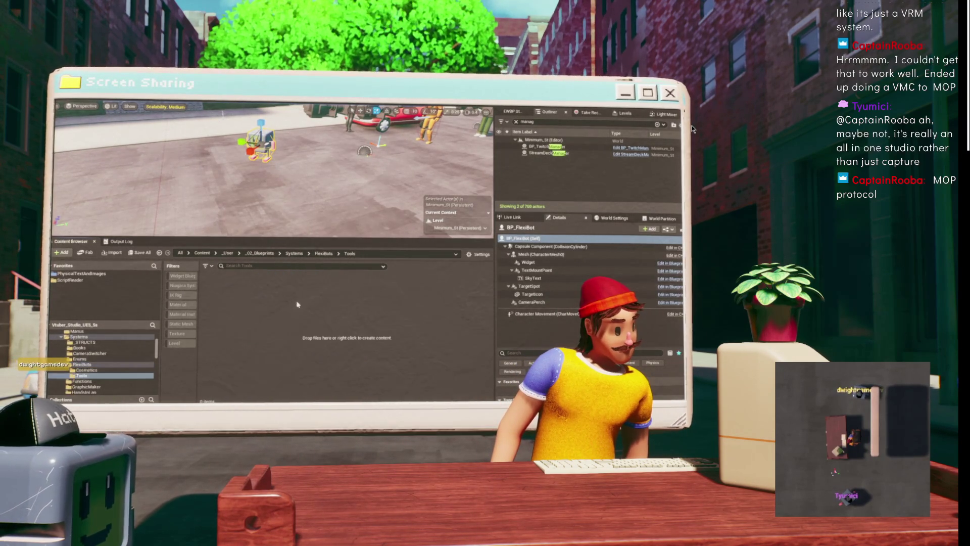
Create a BP_Machete blueprint with BP_Tool as parent class in Tools and open it.
right_click(299, 305)
click(332, 215)
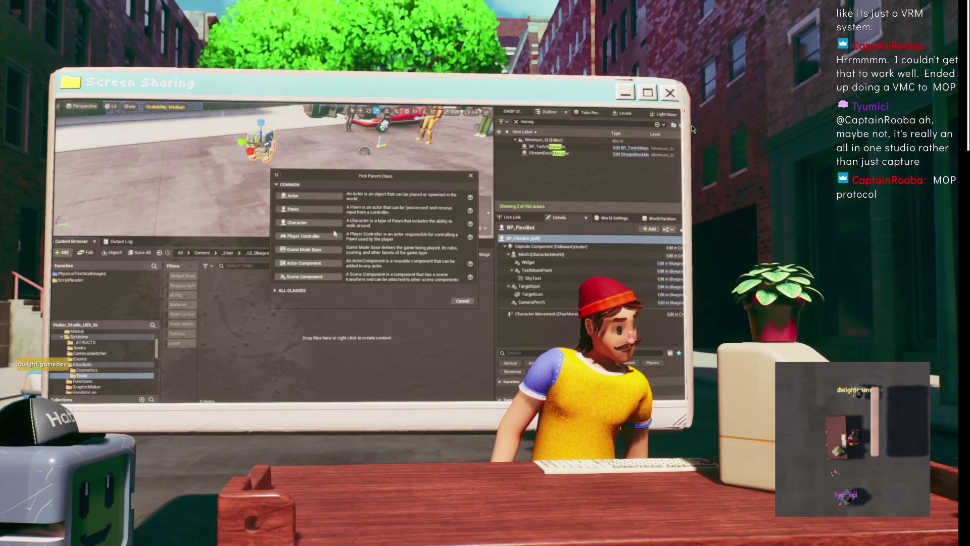
click(280, 291)
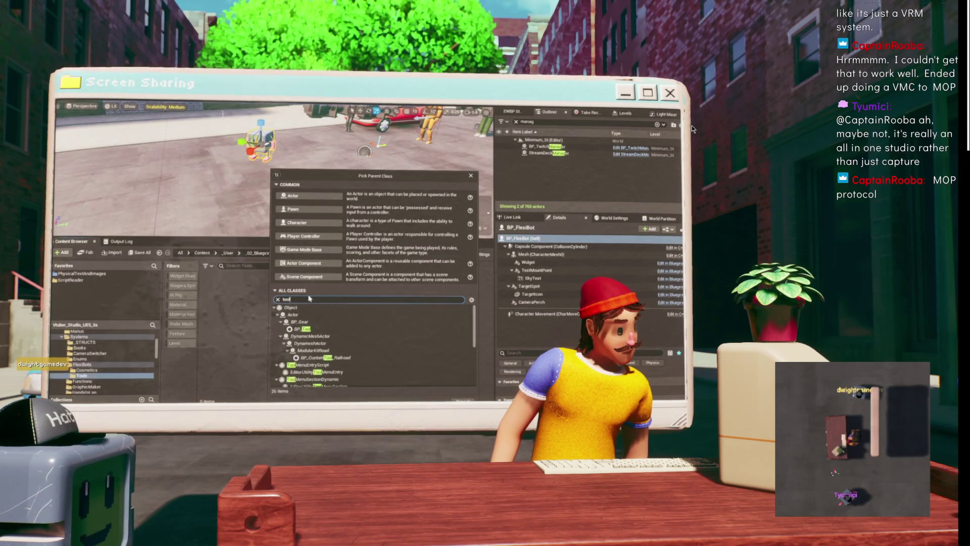
click(349, 330)
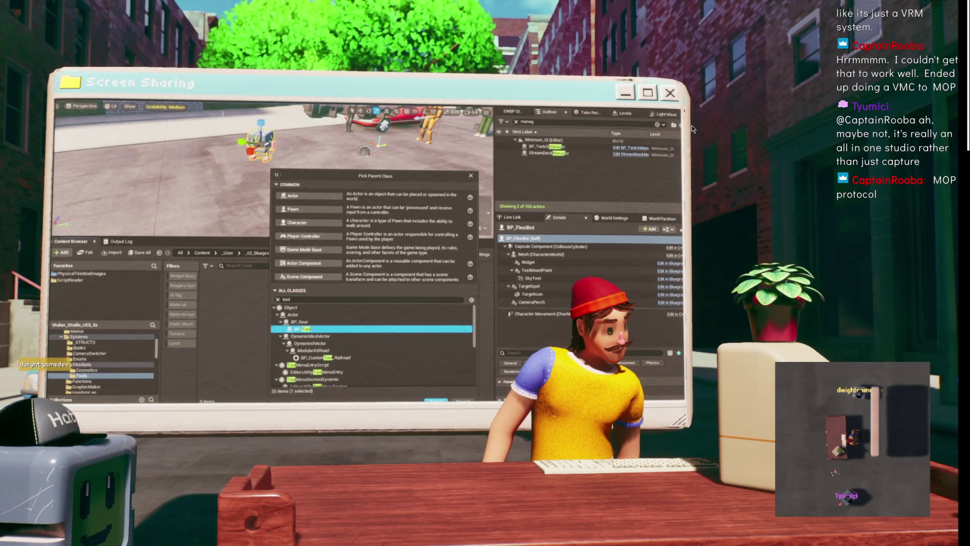
key(Return)
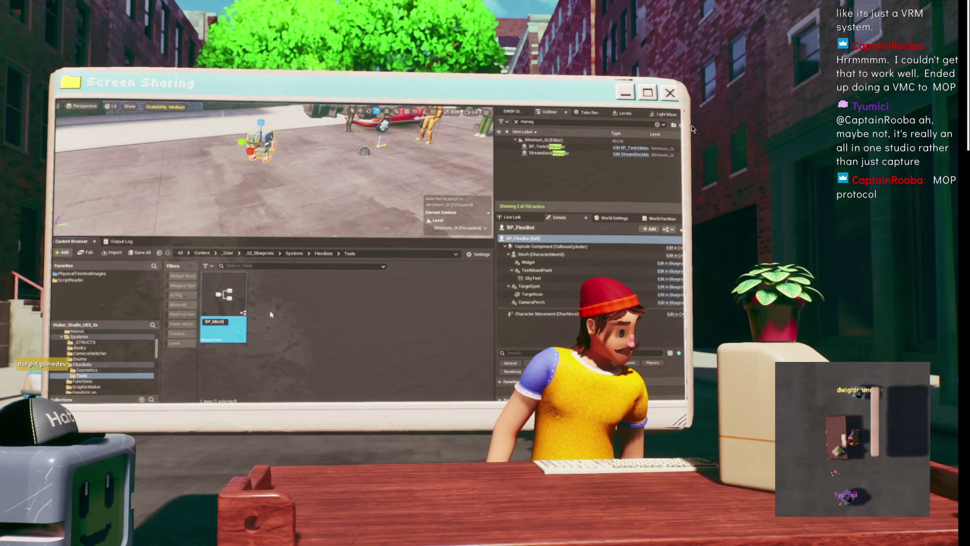
key(BackSpace)
key(BackSpace)
key(BackSpace)
text(e)
key(Return)
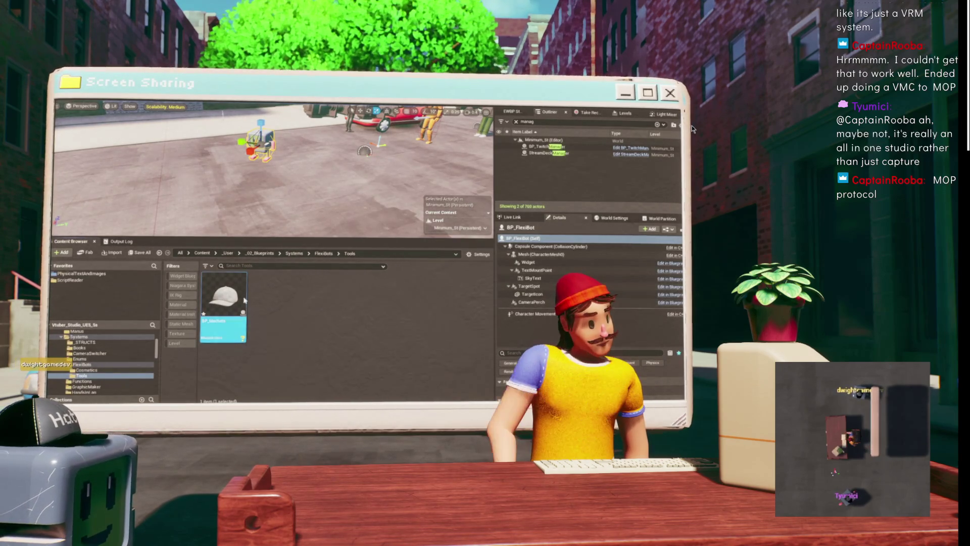
double_click(225, 318)
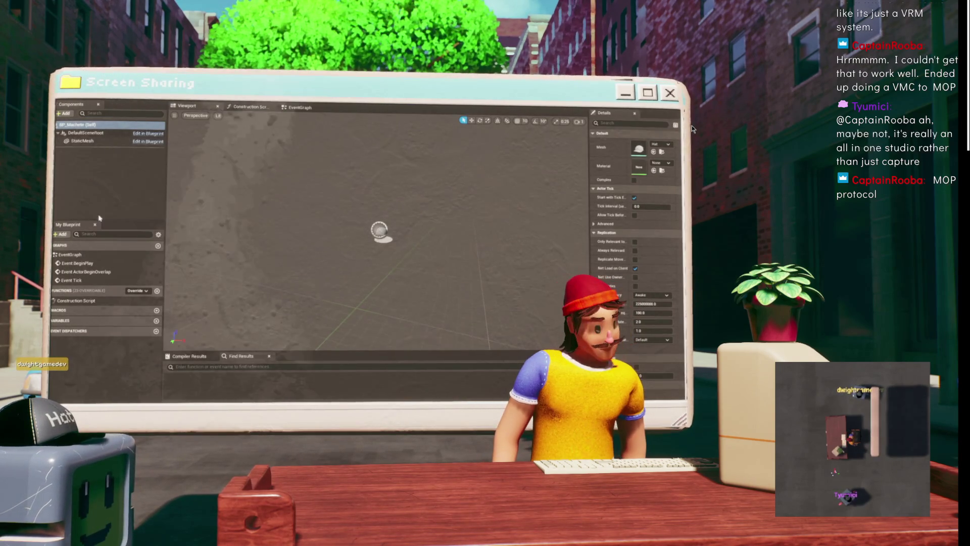
Assign the SM_PA_Machete static mesh to BP_Machete.
click(657, 145)
text(mache)
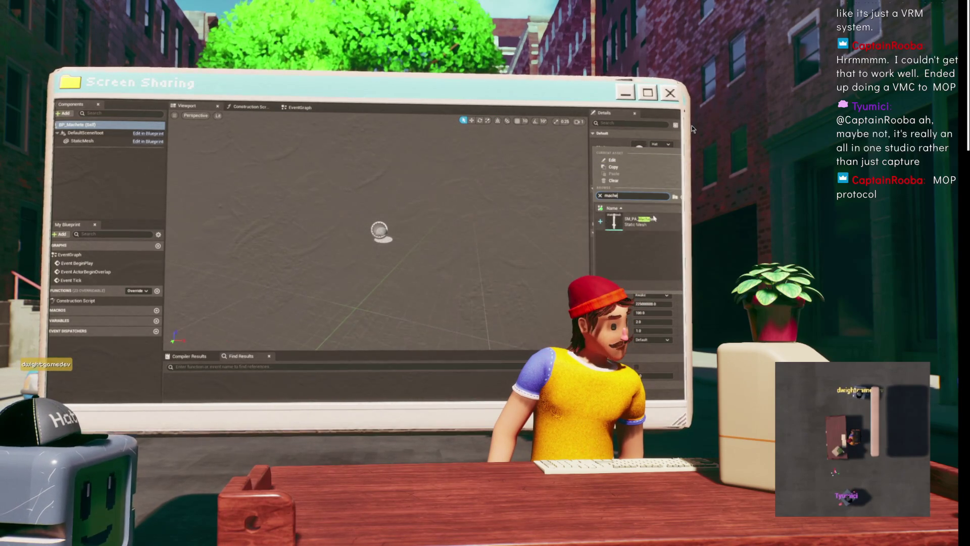
click(652, 220)
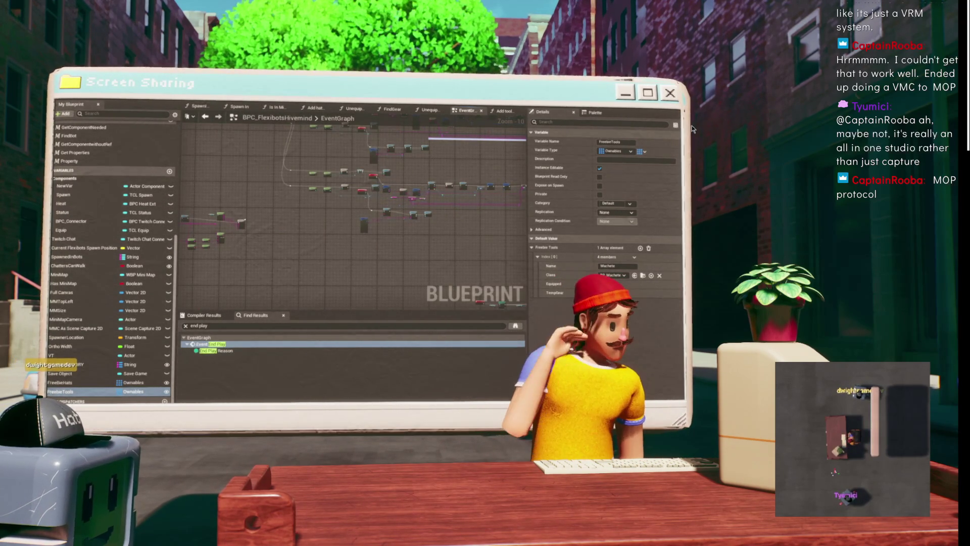
Return to the level editor and start Play In Editor with Alt+P.
key(alt+Tab)
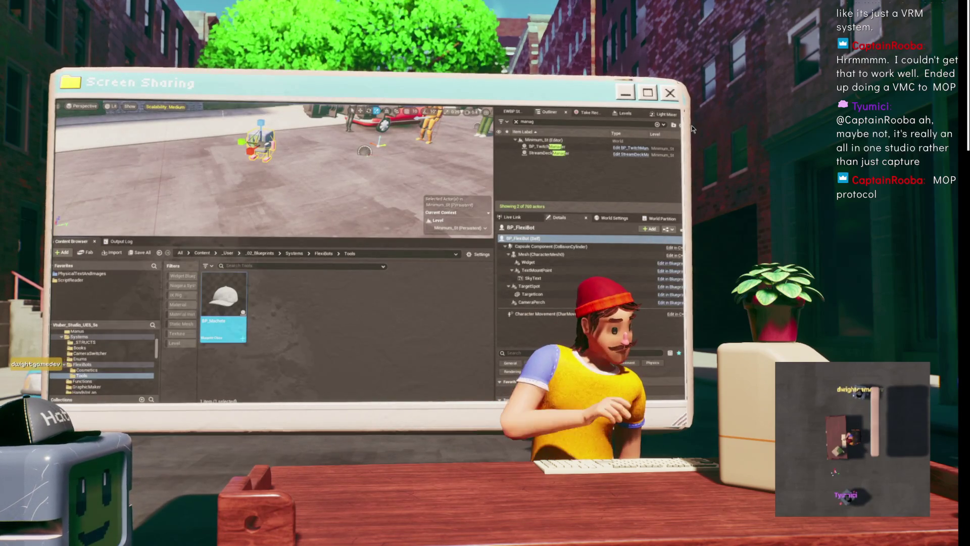
key(alt+Tab)
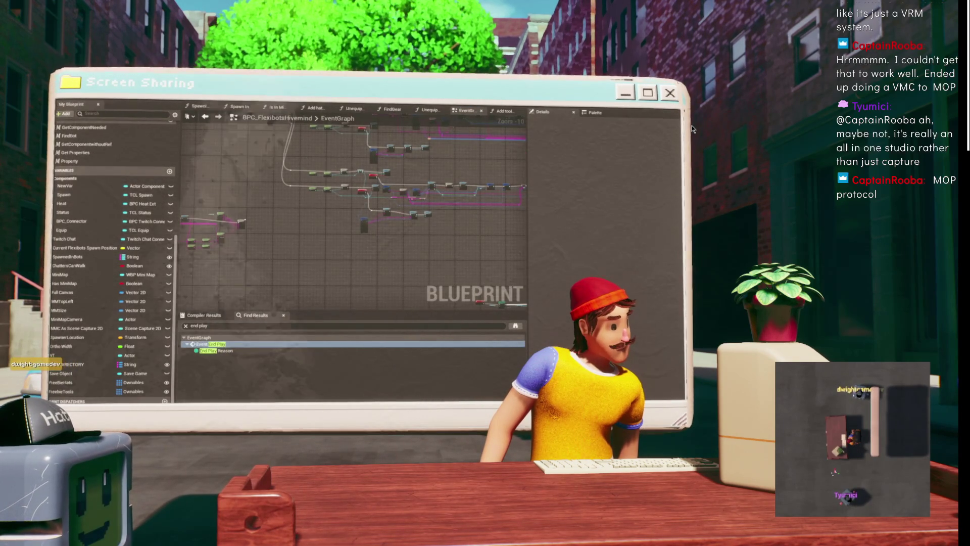
key(alt+Tab)
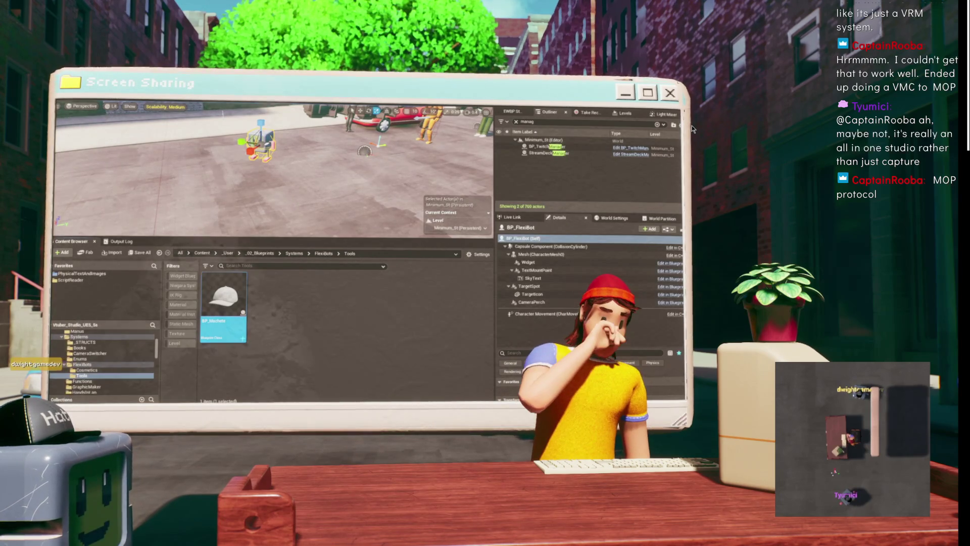
key(alt+p)
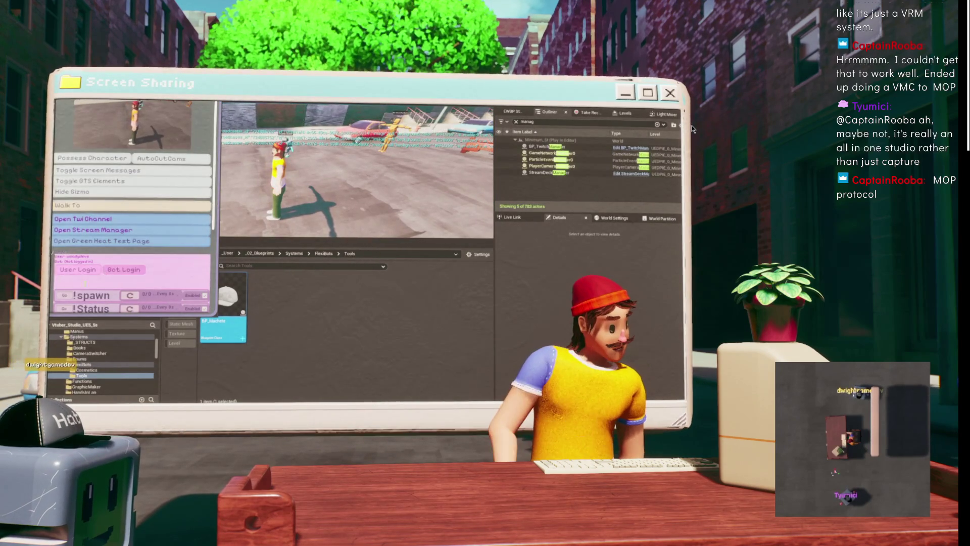
Review the in-game command list (!spawn, !inventory) during the bot test, then close the panel.
scroll(132, 253, down, 2)
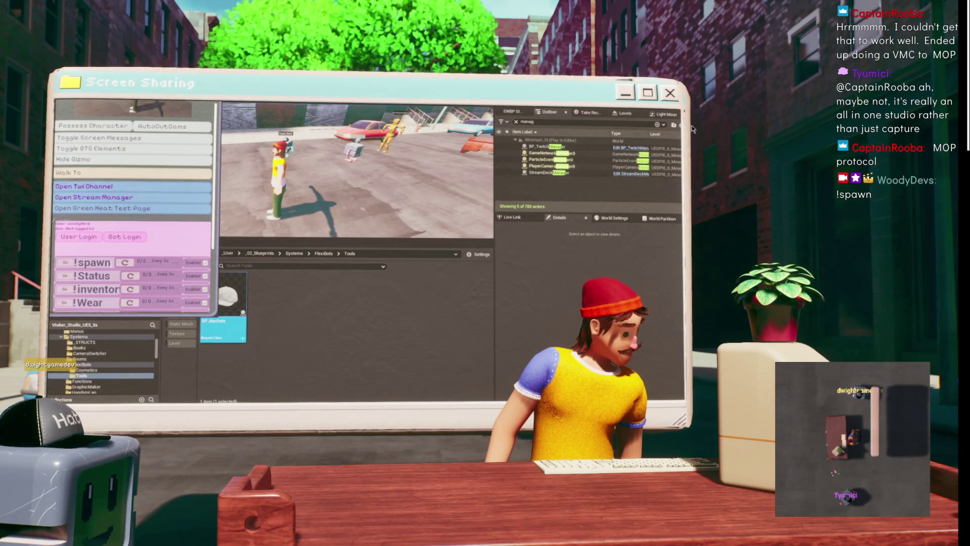
scroll(134, 212, down, 6)
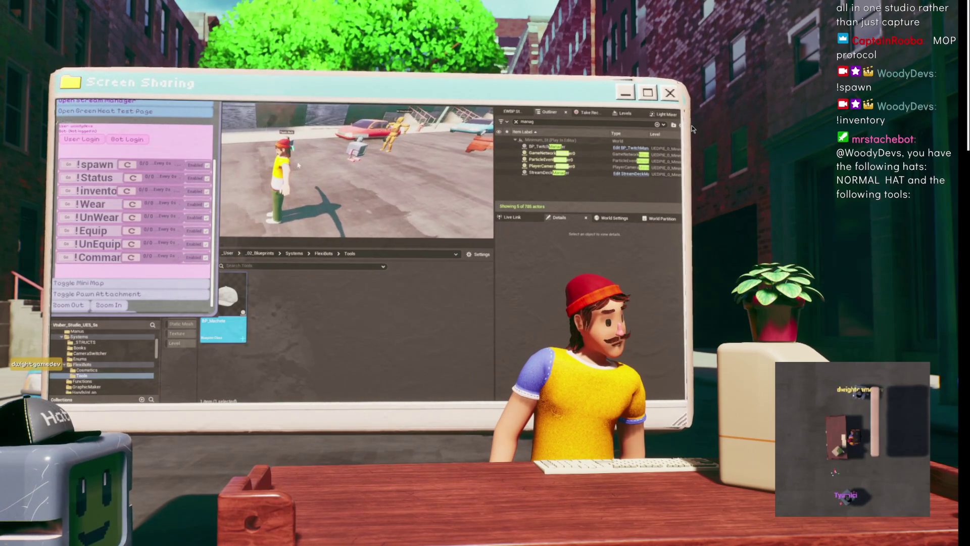
key(Escape)
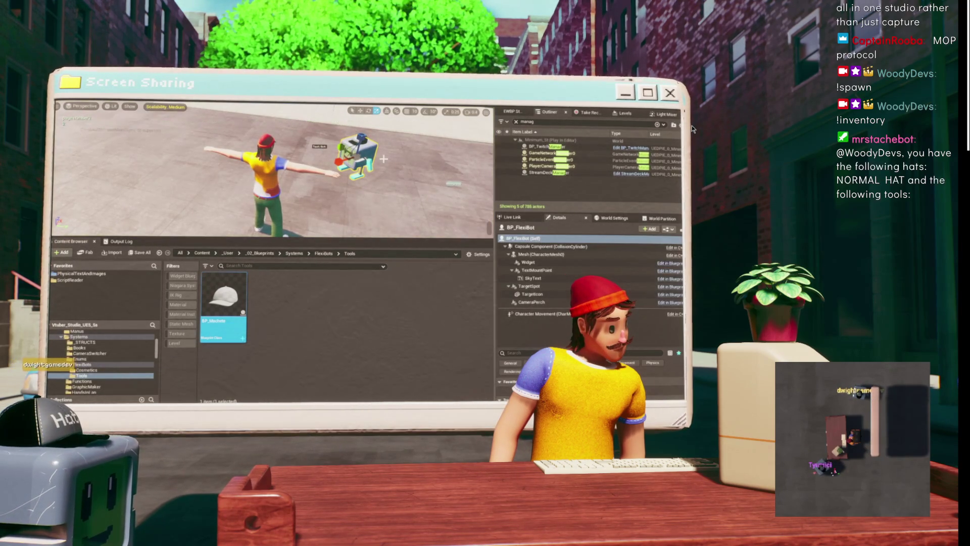
Inspect the Tools Owned list of BP_TwitchManager's hivemind component, then stop play.
click(580, 147)
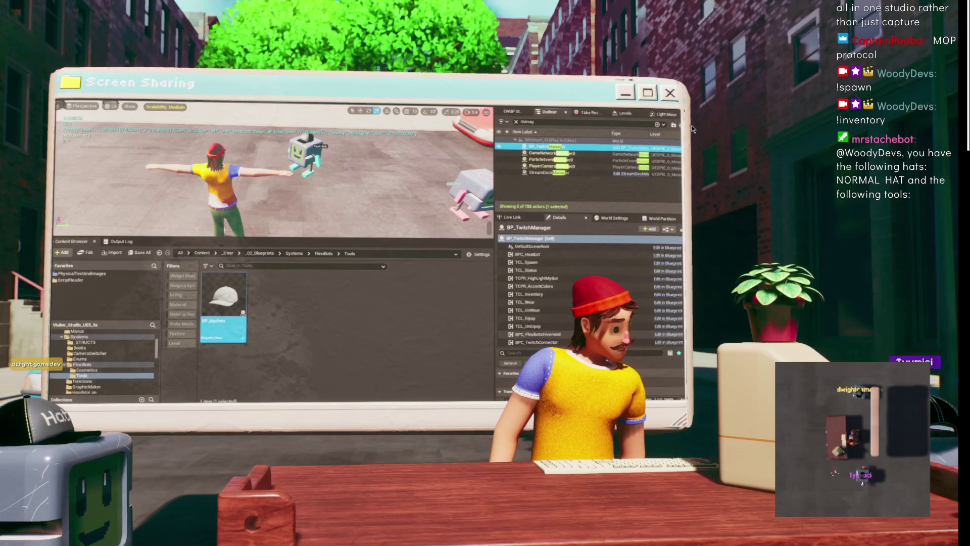
click(545, 333)
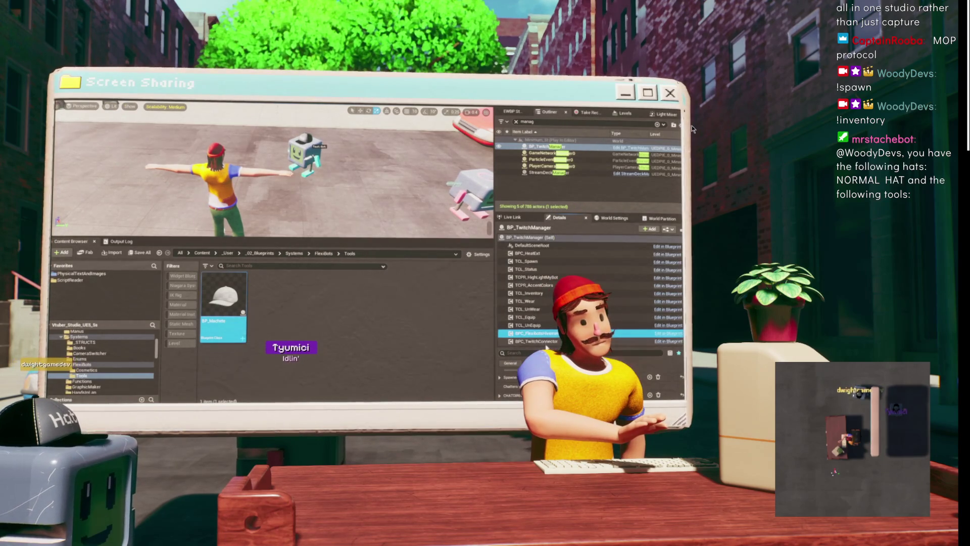
drag(542, 302, 542, 285)
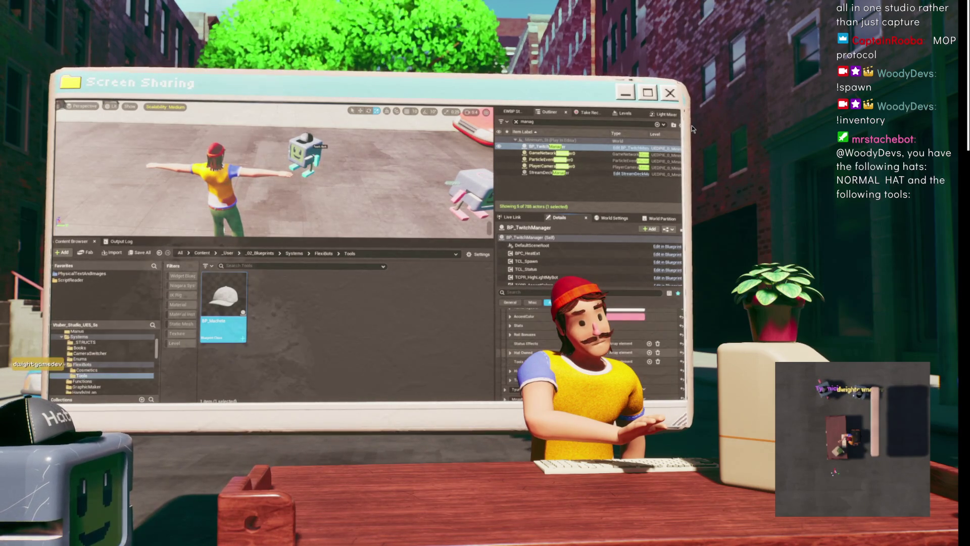
scroll(518, 357, down, 2)
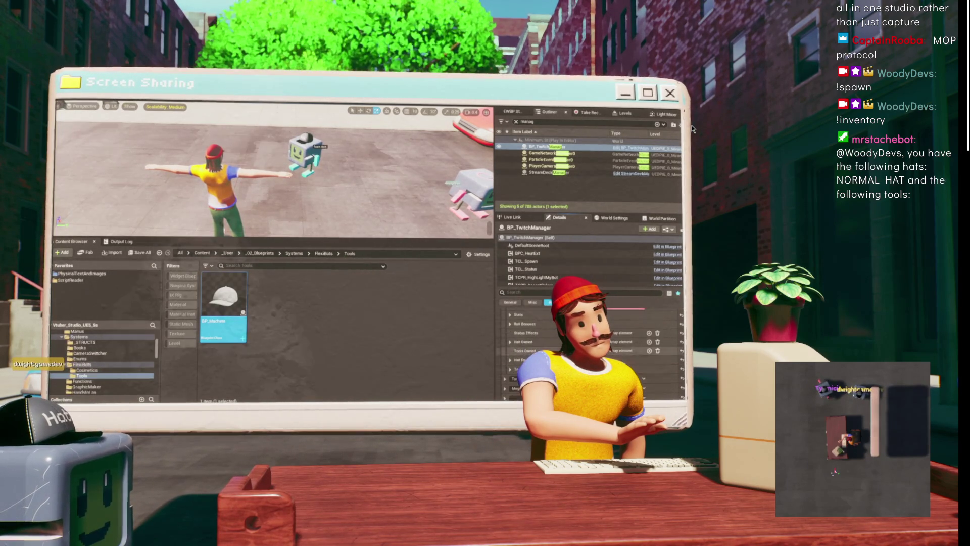
scroll(517, 354, down, 1)
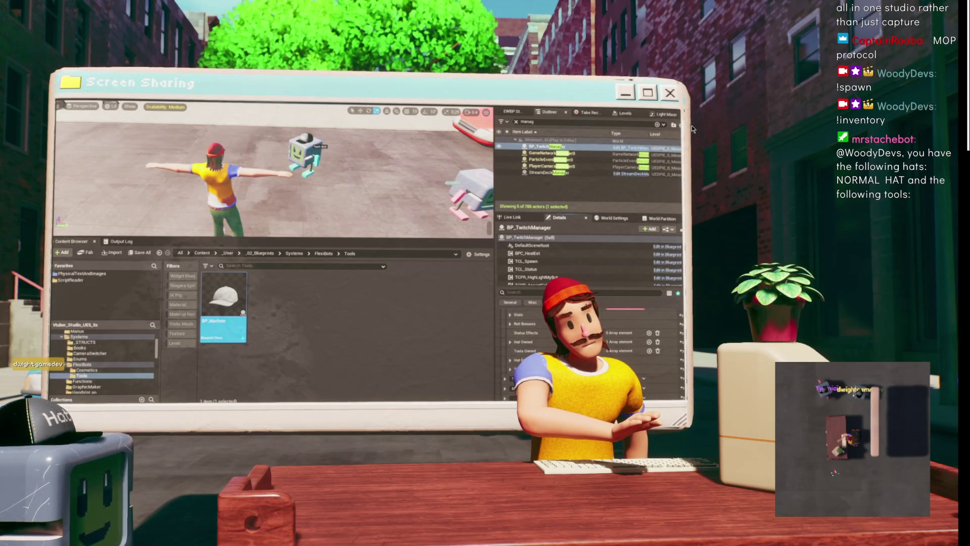
key(Escape)
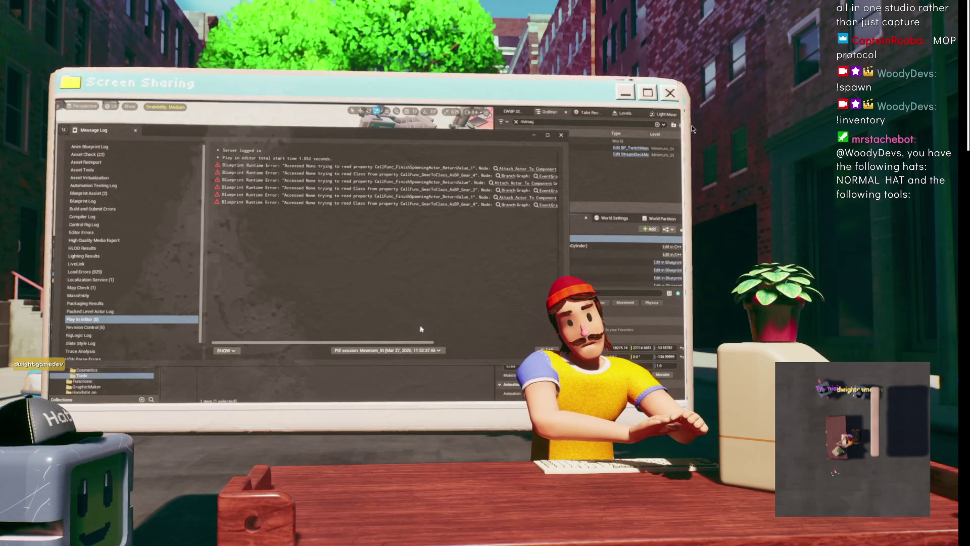
Jump from the Message Log runtime error to BP_FlexiBot's Attach Actor To Component node.
mouse_move(403, 344)
mouse_down()
mouse_move(502, 355)
mouse_move(341, 340)
mouse_up()
scroll(444, 191, right, 3)
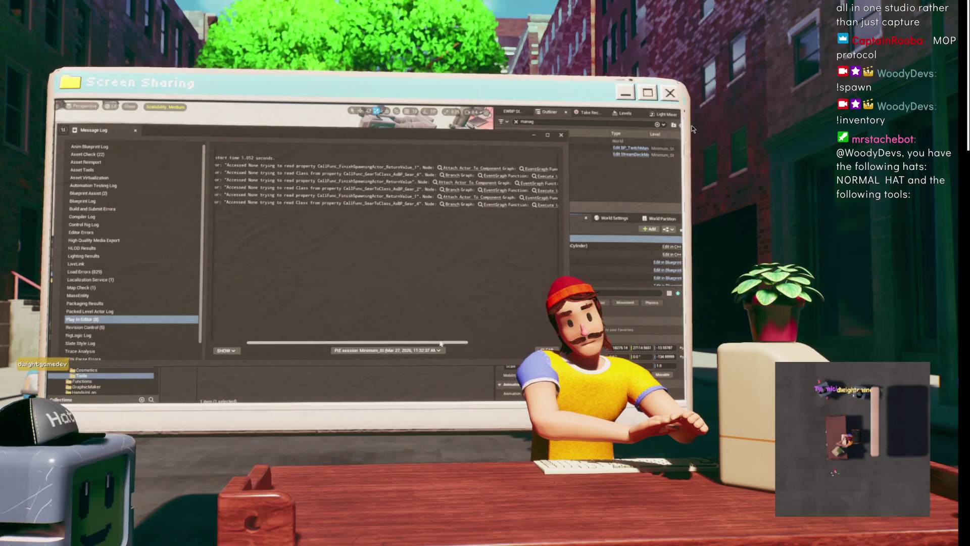
click(452, 169)
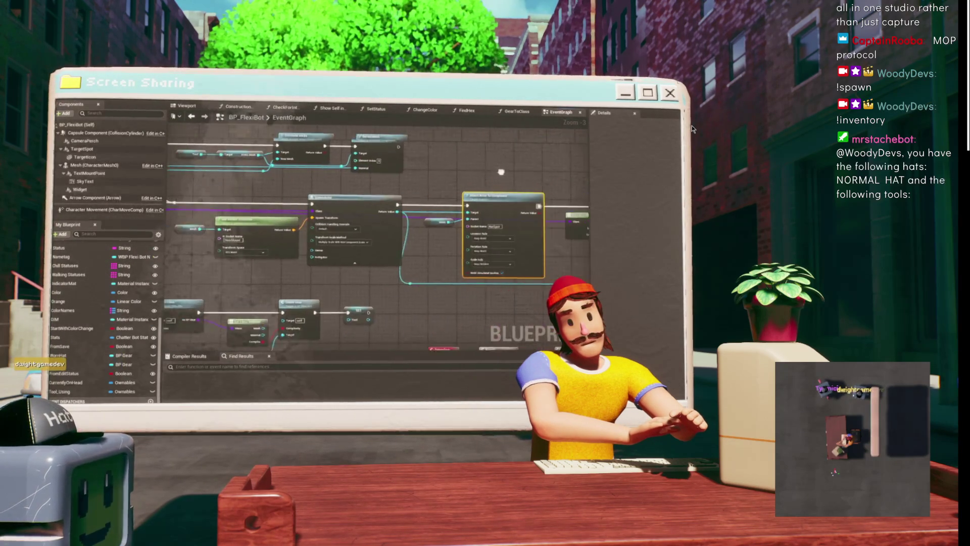
Move the Attach Actor To Component and Mesh nodes up to tidy the graph.
drag(414, 195, 418, 170)
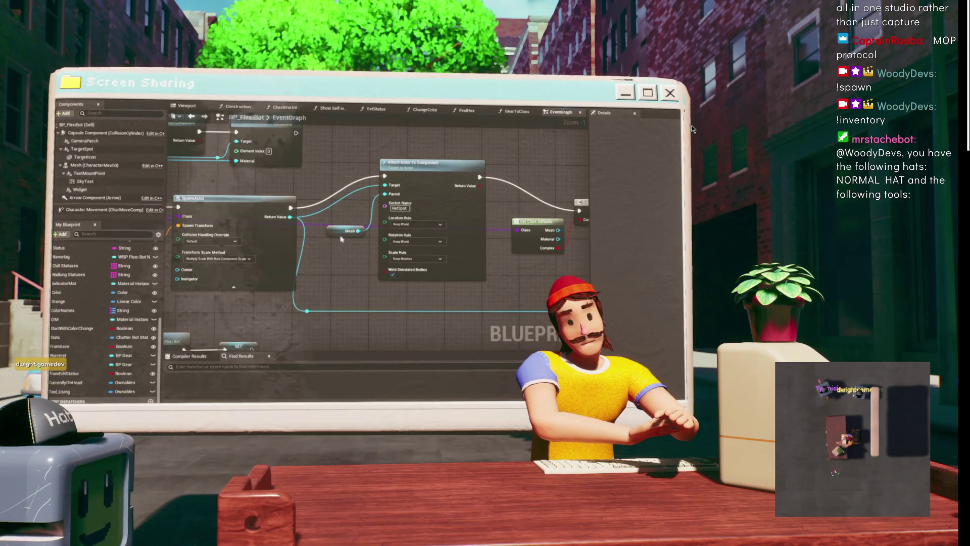
drag(334, 230, 343, 210)
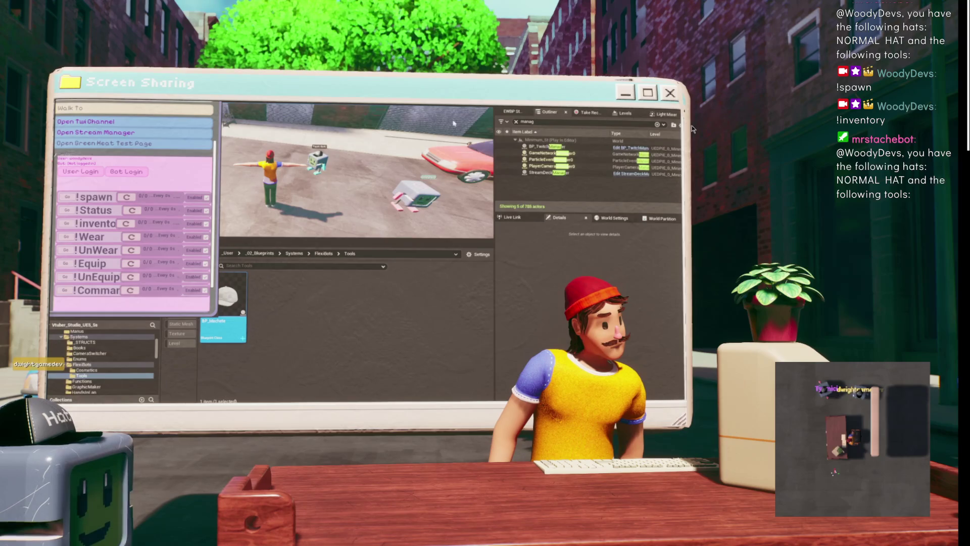
Expand the Flexibots component's CHATDIRECTORY and Tools Owned list to check the Machete entry.
scroll(556, 258, down, 3)
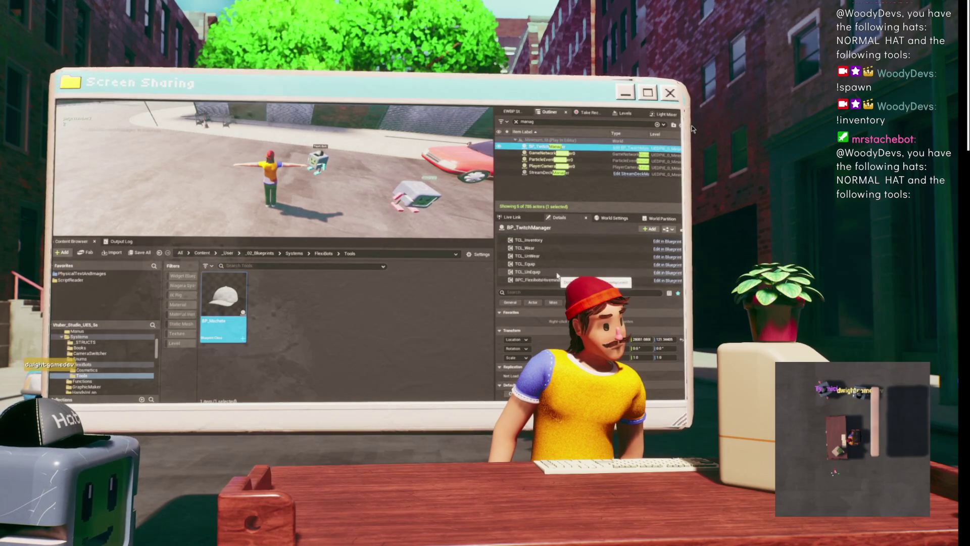
click(538, 272)
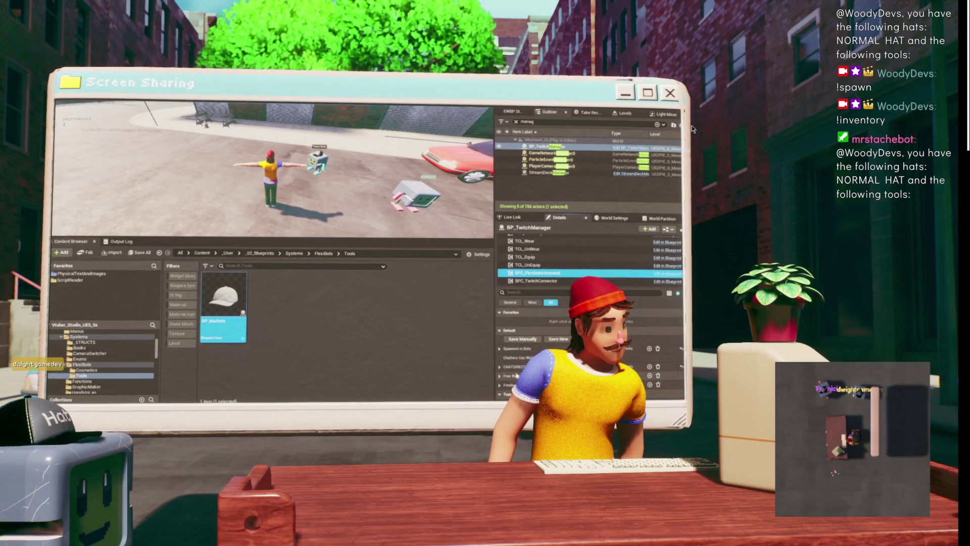
click(499, 367)
scroll(509, 336, down, 2)
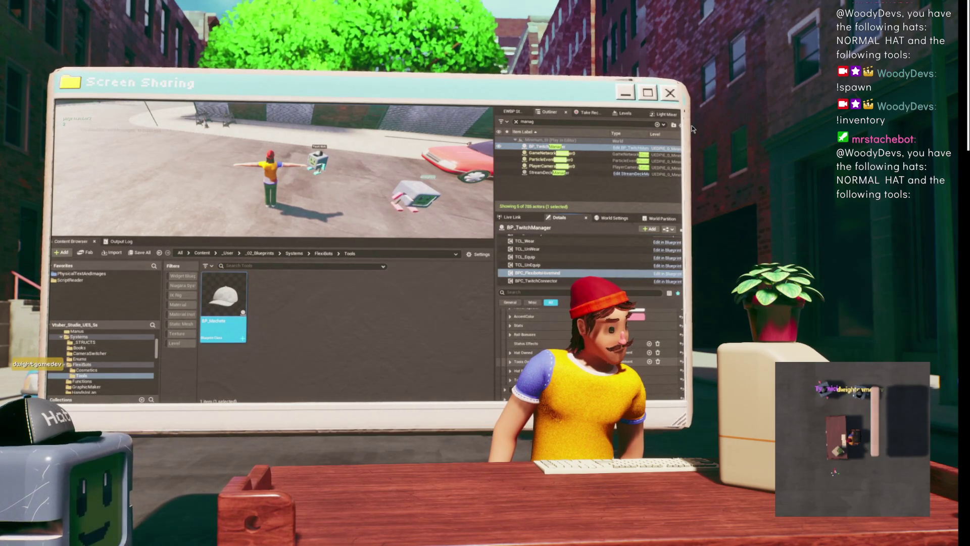
click(512, 362)
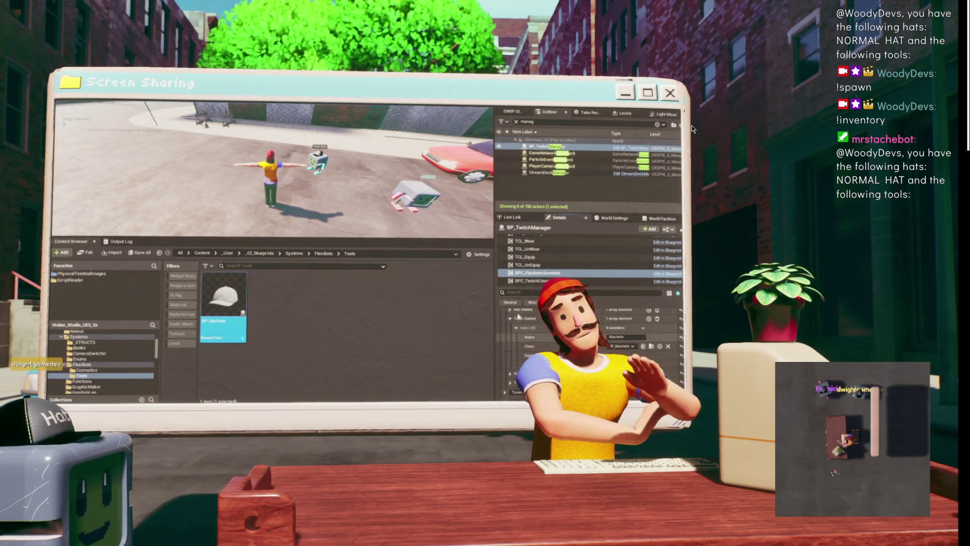
key(alt+Tab)
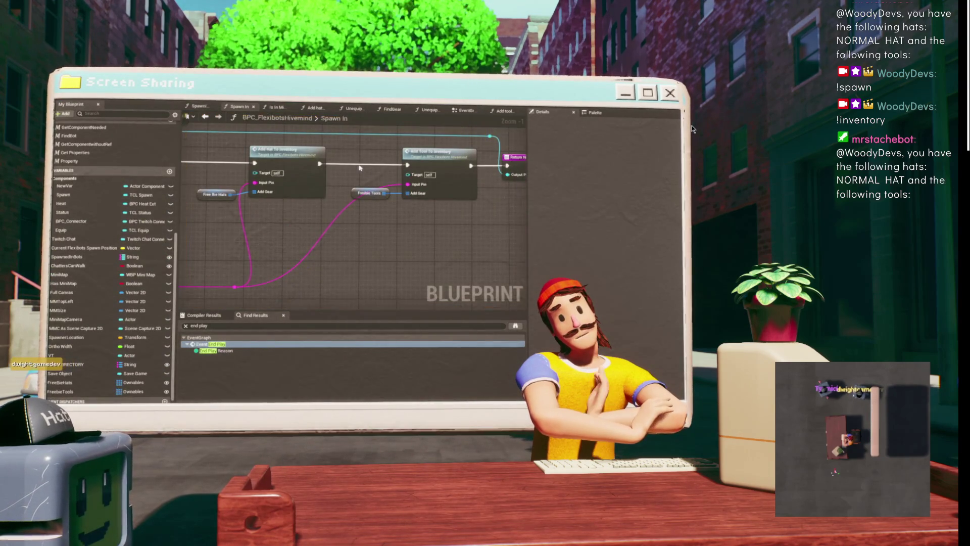
Switch from Spawn In to the hivemind EventGraph and pan across its chat-command nodes.
scroll(367, 172, down, 10)
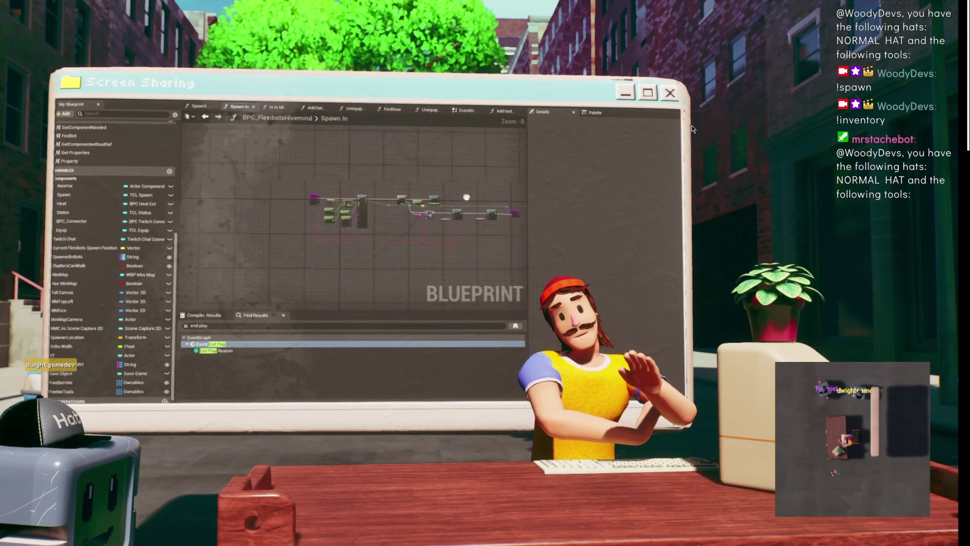
drag(448, 210, 415, 192)
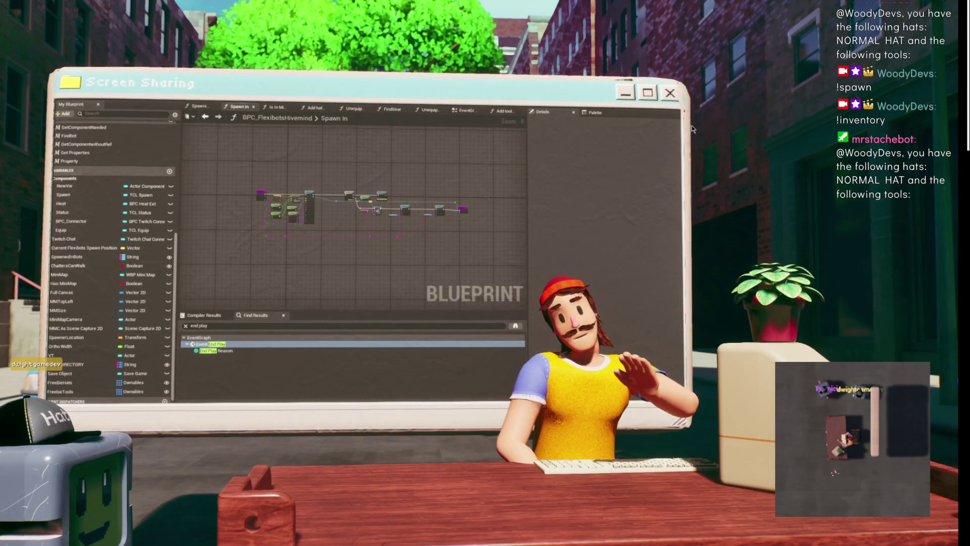
click(461, 114)
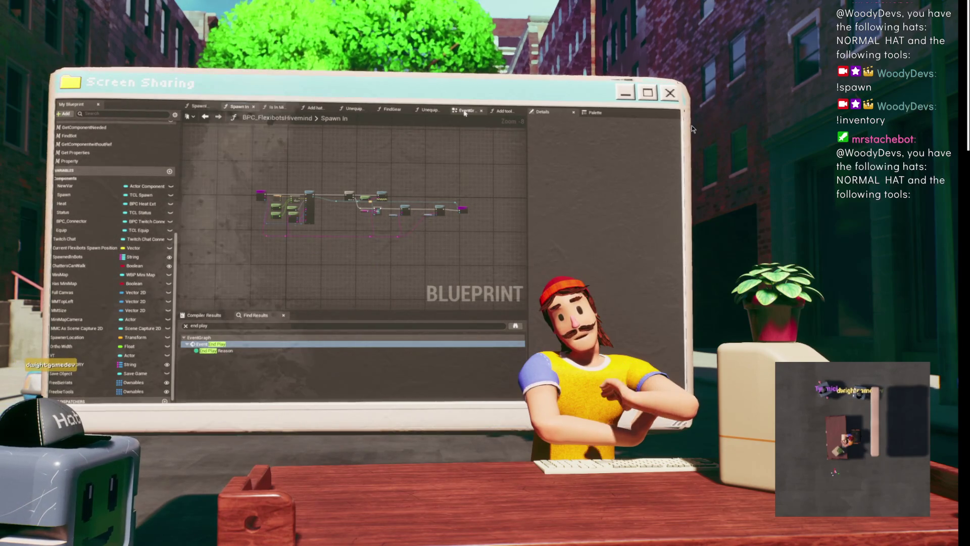
scroll(345, 181, down, 5)
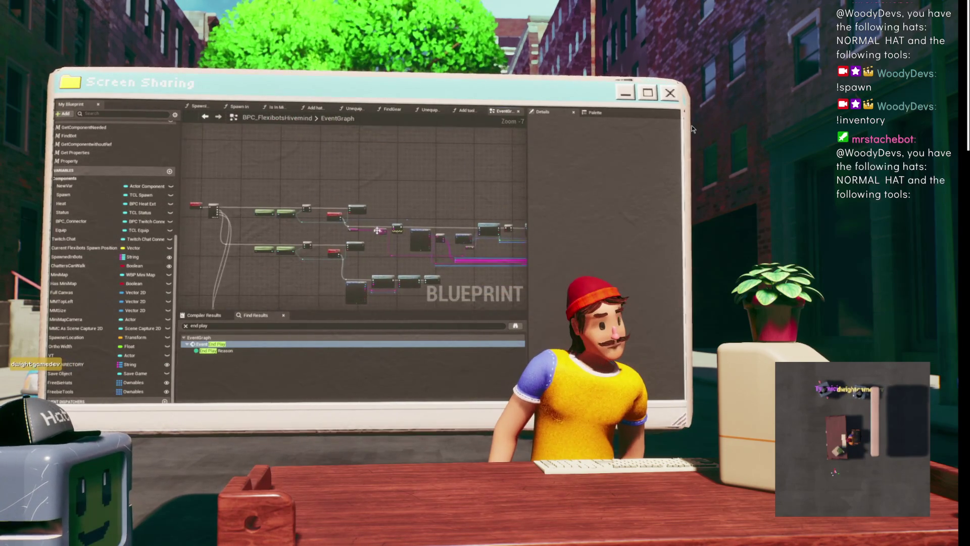
drag(369, 151, 273, 217)
scroll(273, 217, up, 2)
drag(329, 194, 304, 199)
drag(275, 152, 374, 212)
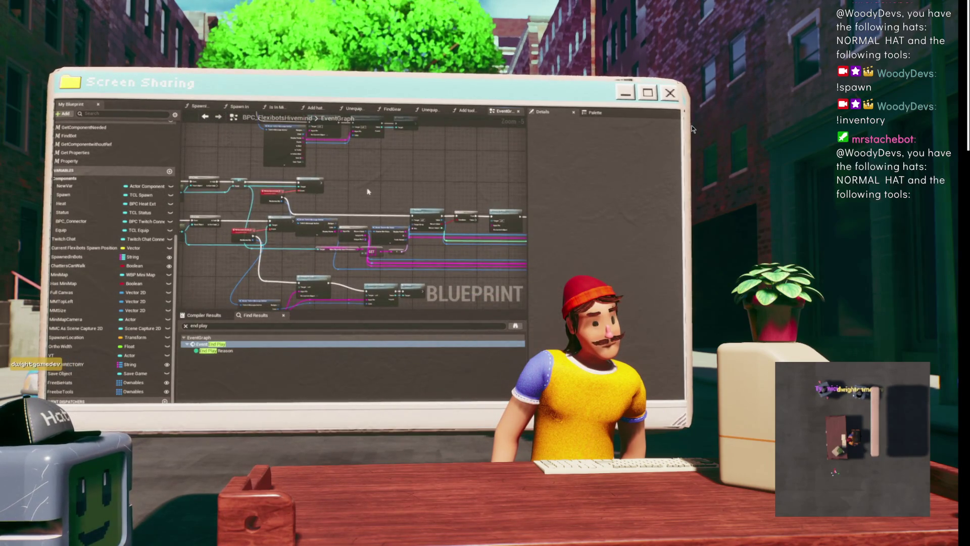
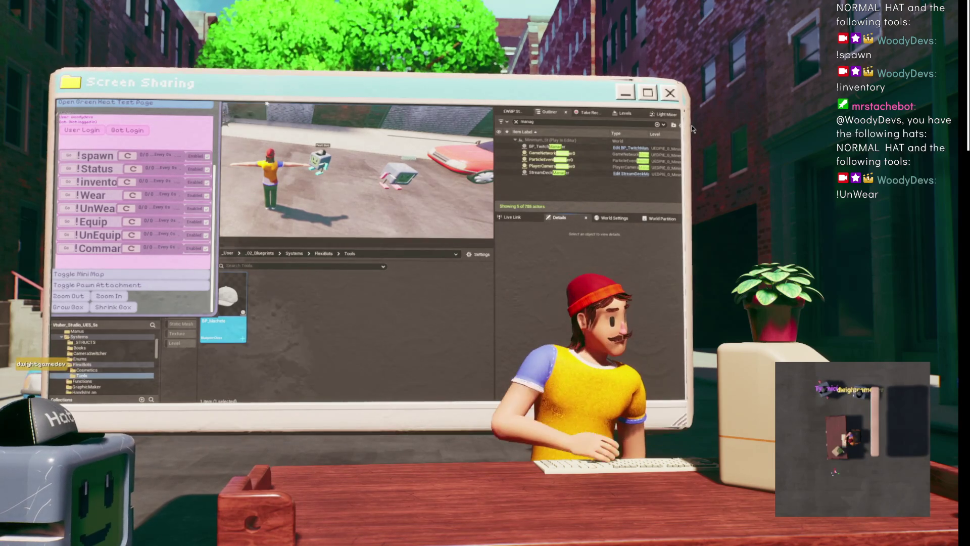
Stop the game preview and return to the BPC_FlexibotsHivemind List of ownables graph.
key(Escape)
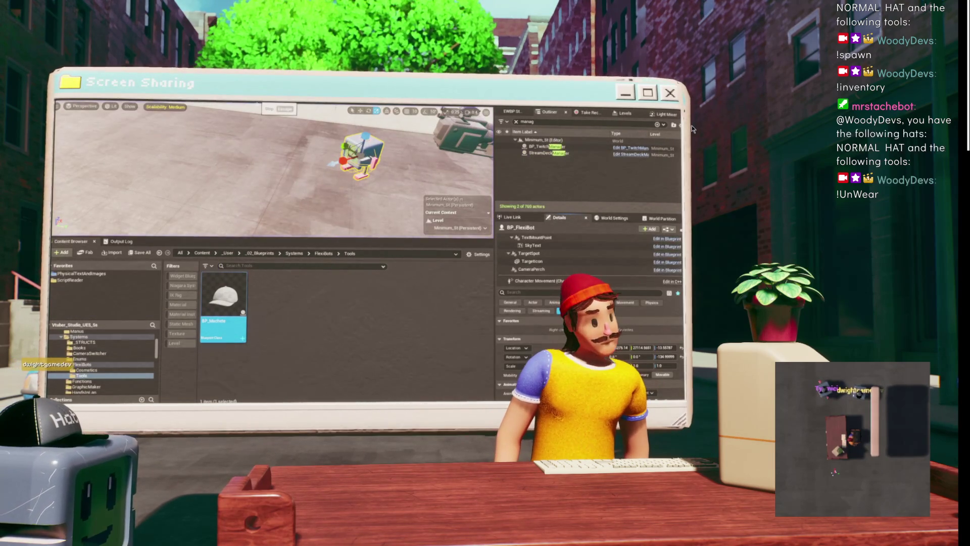
key(alt+Tab)
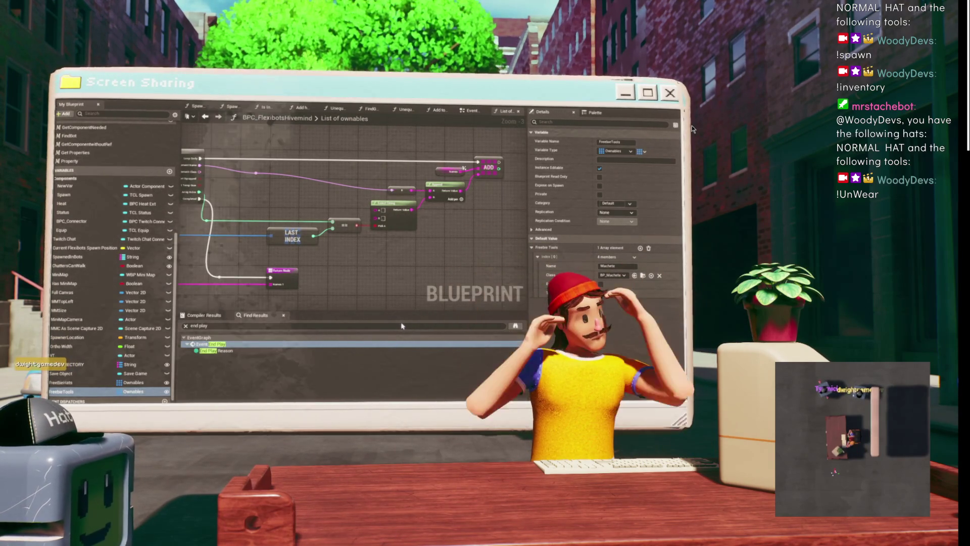
In the EventGraph, check the Join String Array nodes and add another input pin to Append.
scroll(427, 244, up, 3)
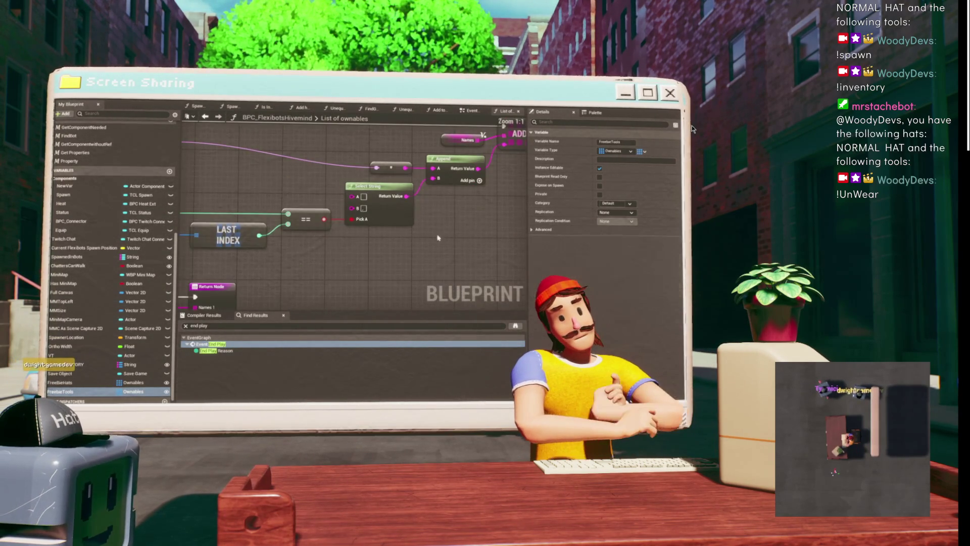
click(440, 234)
drag(440, 234, 514, 225)
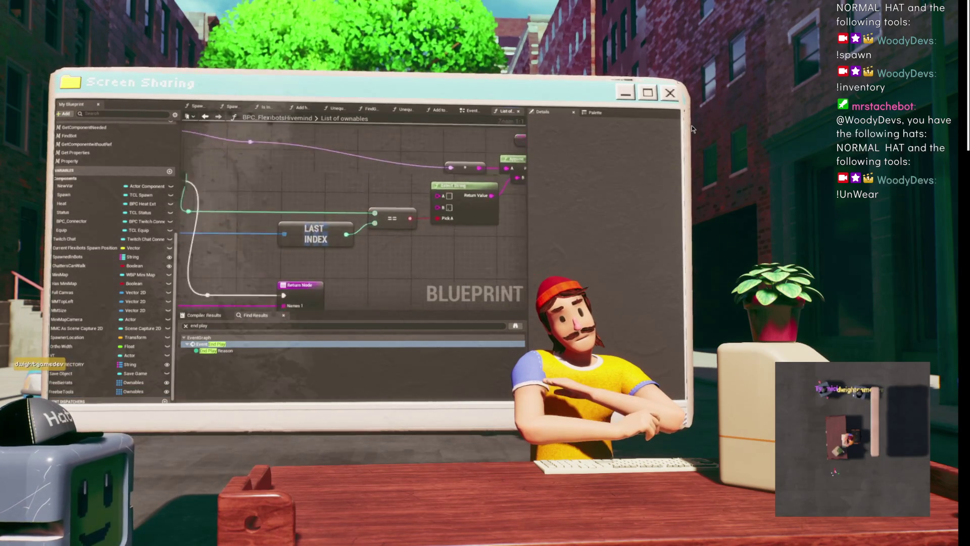
scroll(460, 210, down, 3)
click(206, 117)
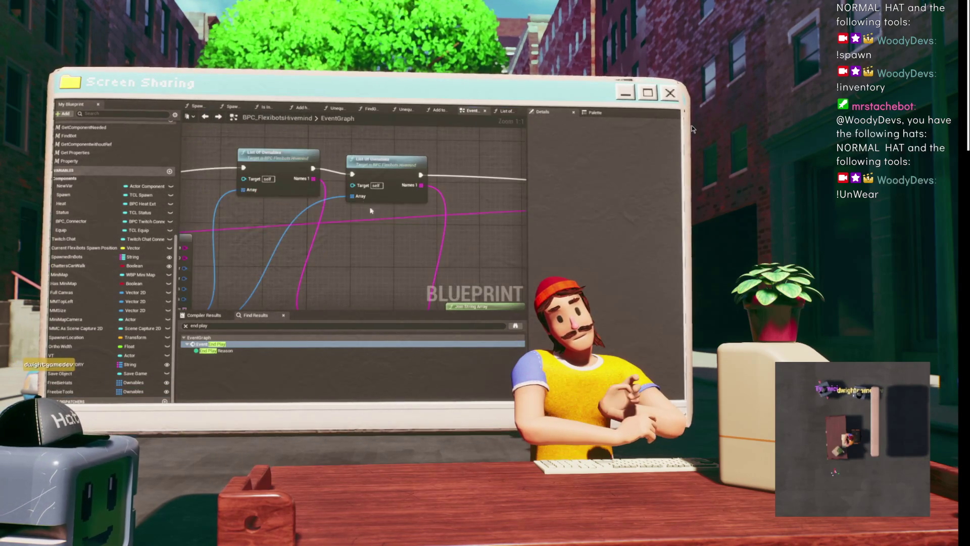
drag(369, 184, 320, 137)
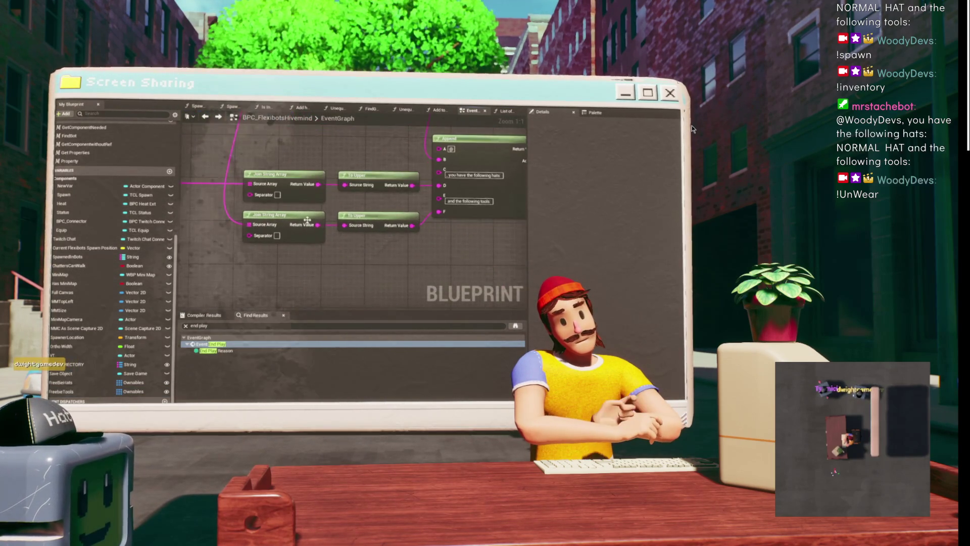
click(282, 199)
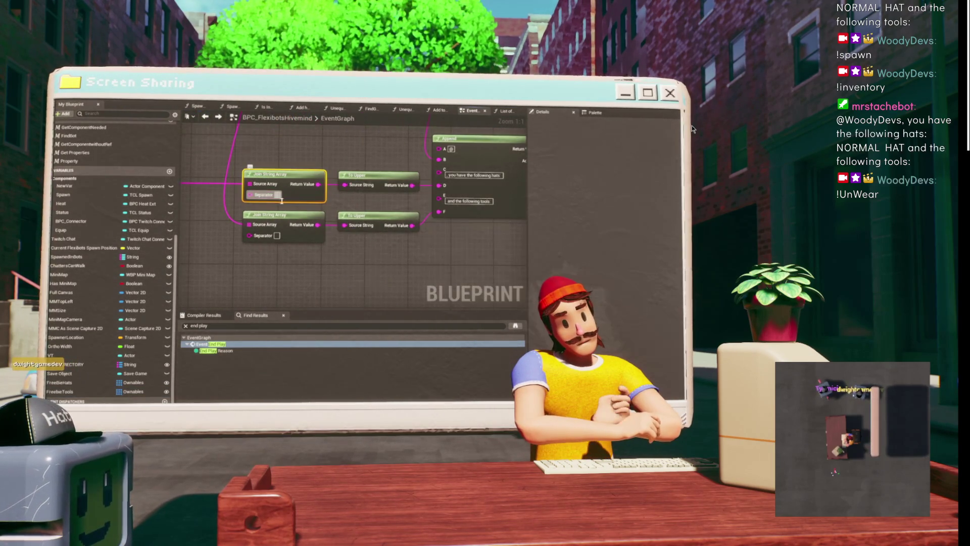
click(280, 236)
click(392, 271)
drag(463, 234, 367, 234)
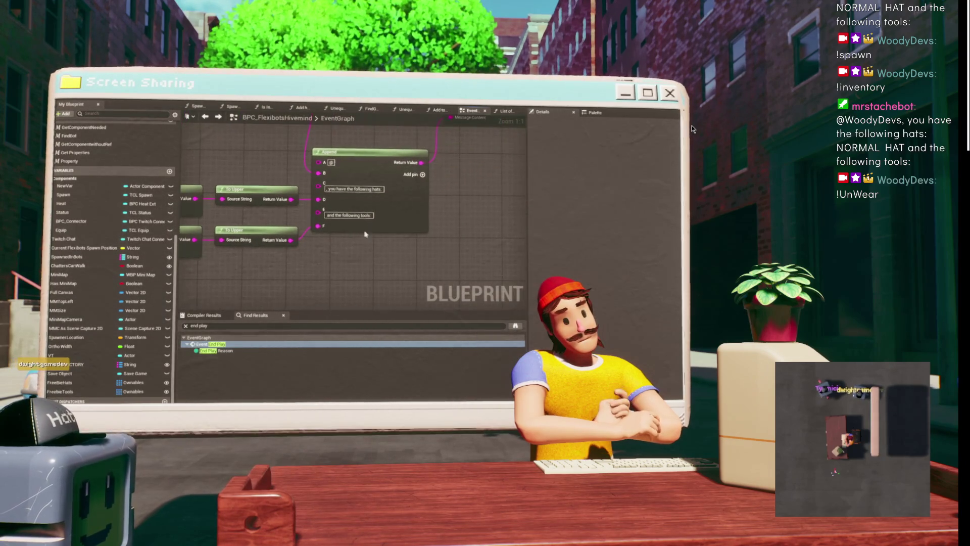
click(423, 175)
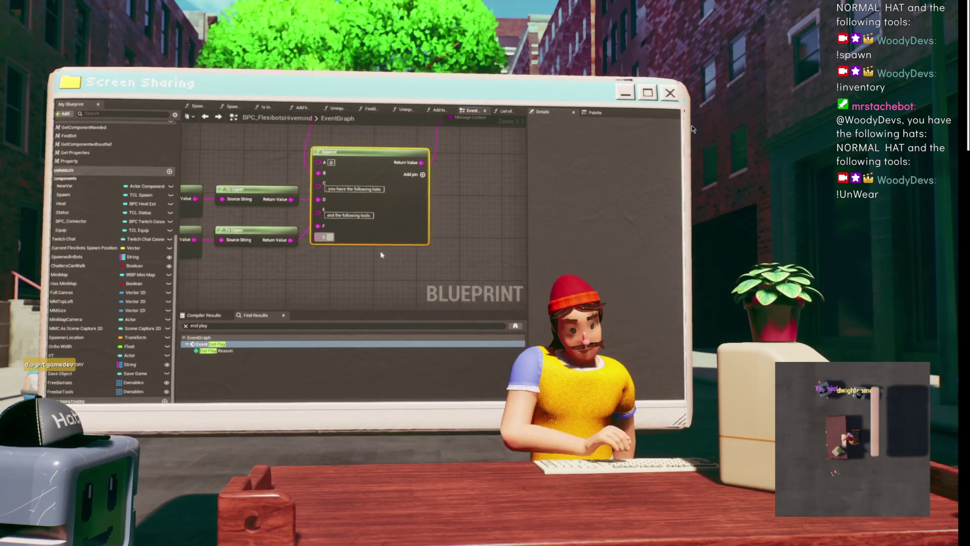
Move the CHATDIRECTORY getter so it sits right beside the FIND node.
scroll(360, 270, down, 3)
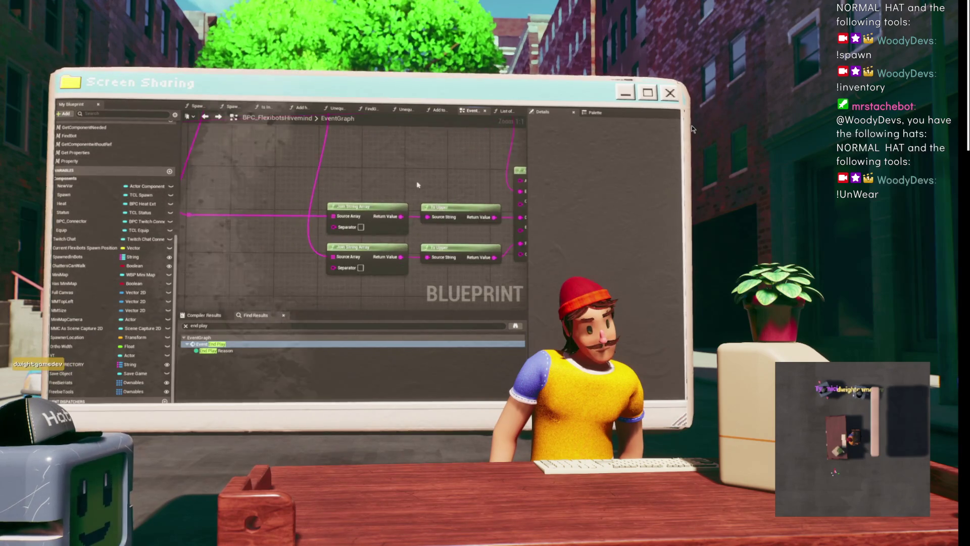
scroll(330, 242, up, 1)
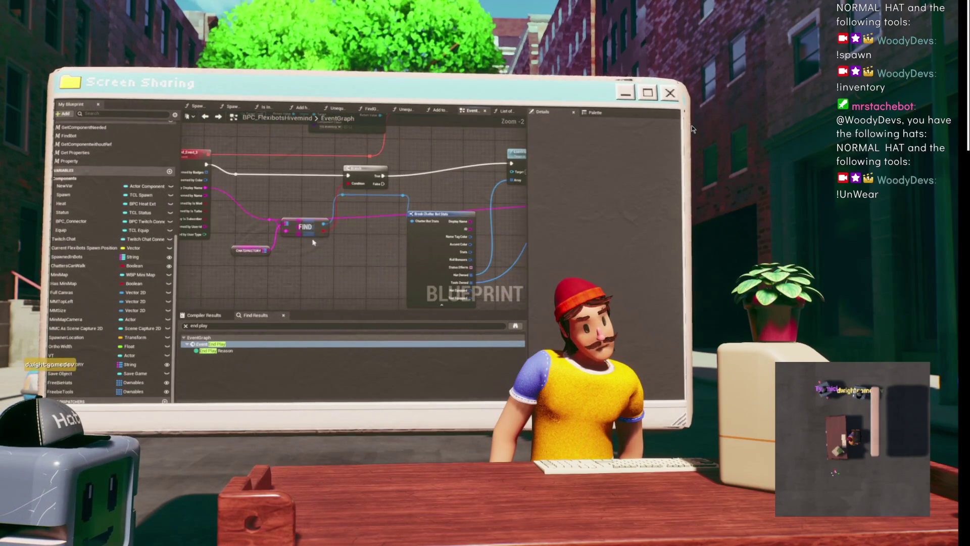
scroll(301, 218, up, 2)
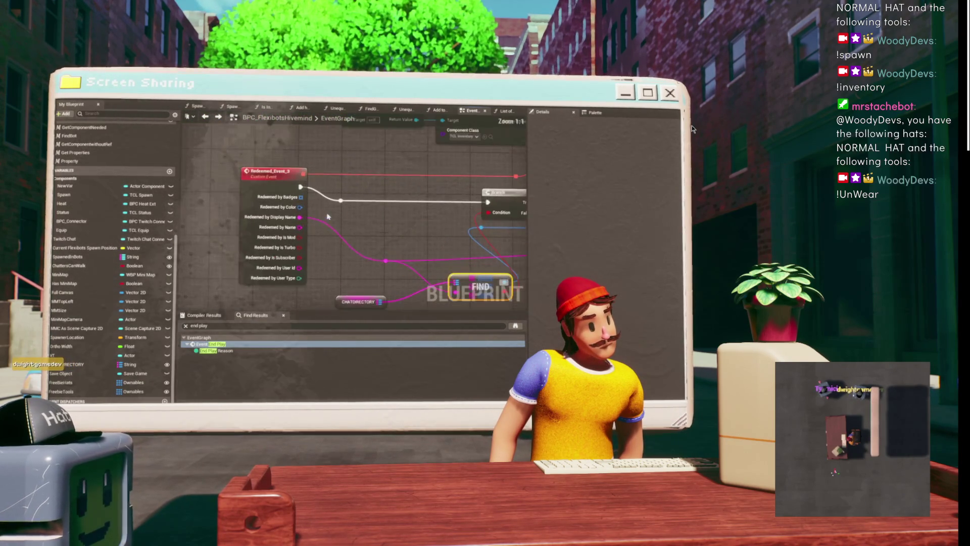
scroll(263, 252, up, 1)
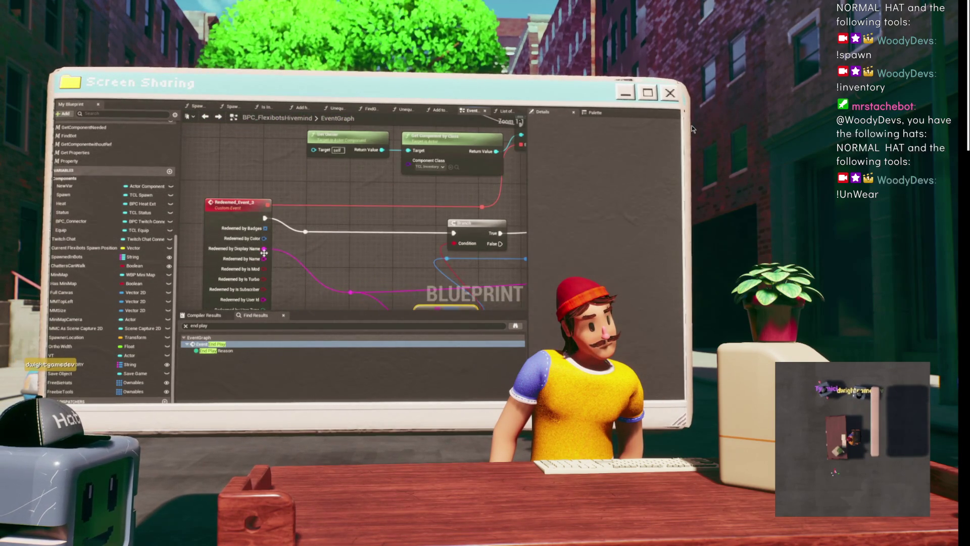
scroll(263, 249, down, 1)
scroll(270, 253, up, 1)
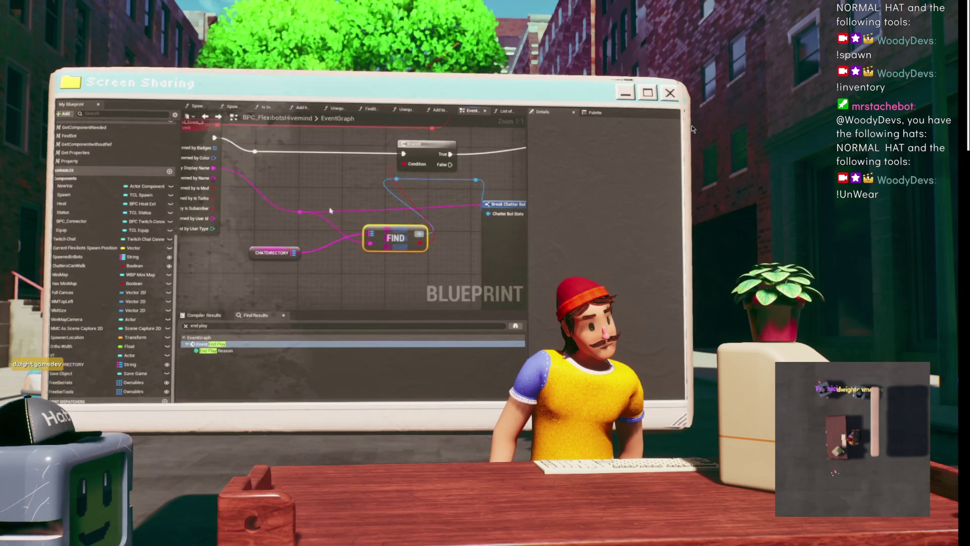
drag(278, 247, 329, 228)
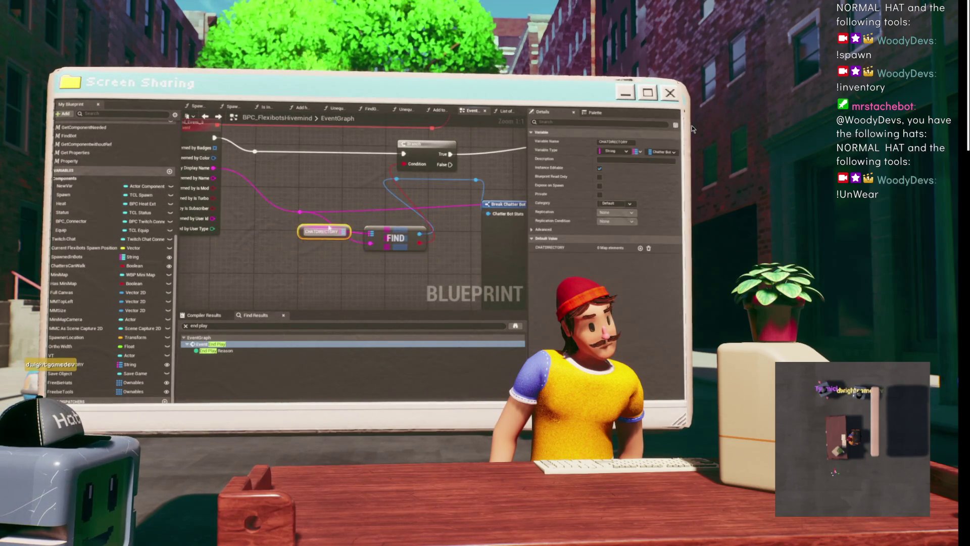
scroll(340, 185, down, 8)
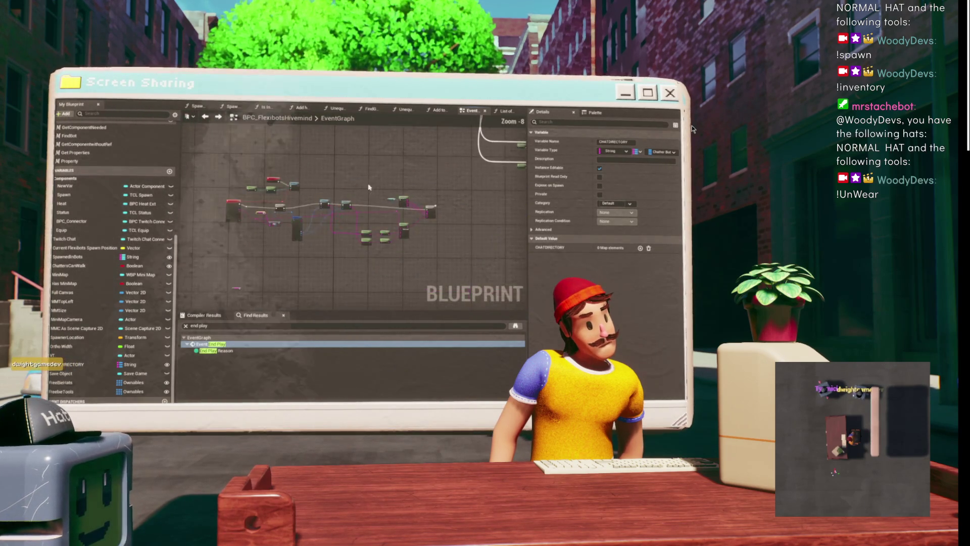
scroll(354, 212, up, 5)
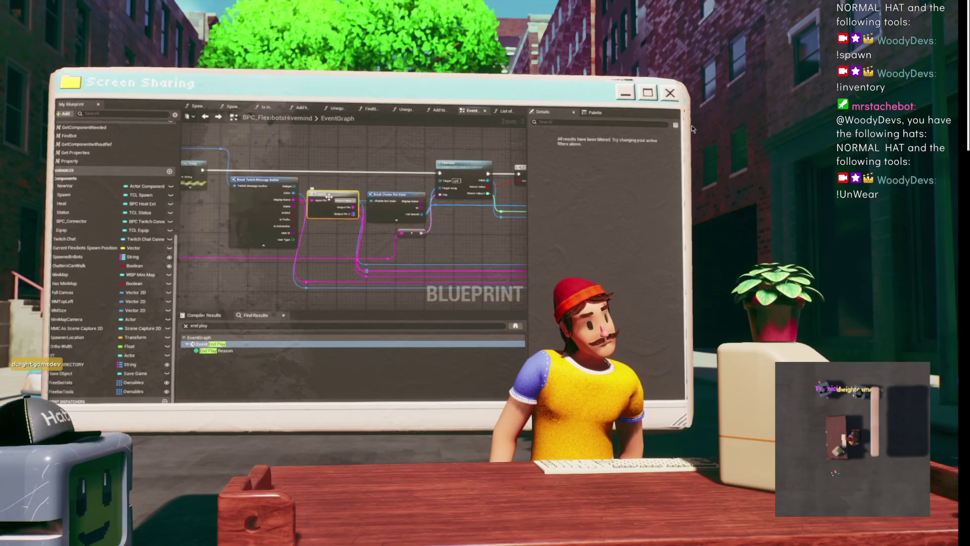
scroll(281, 238, up, 2)
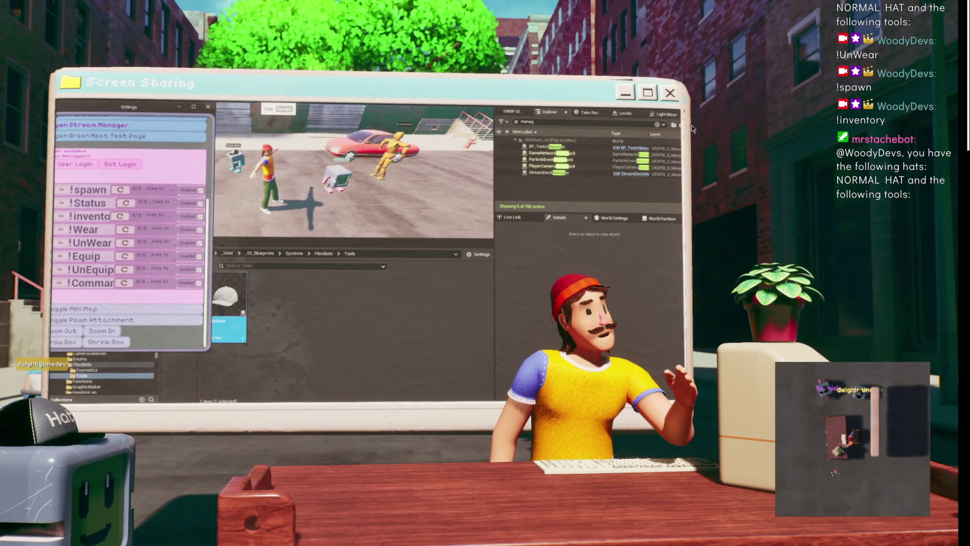
Switch to the Twitch chat window to retest the bot with !spawn and !inventory.
key(alt+Tab)
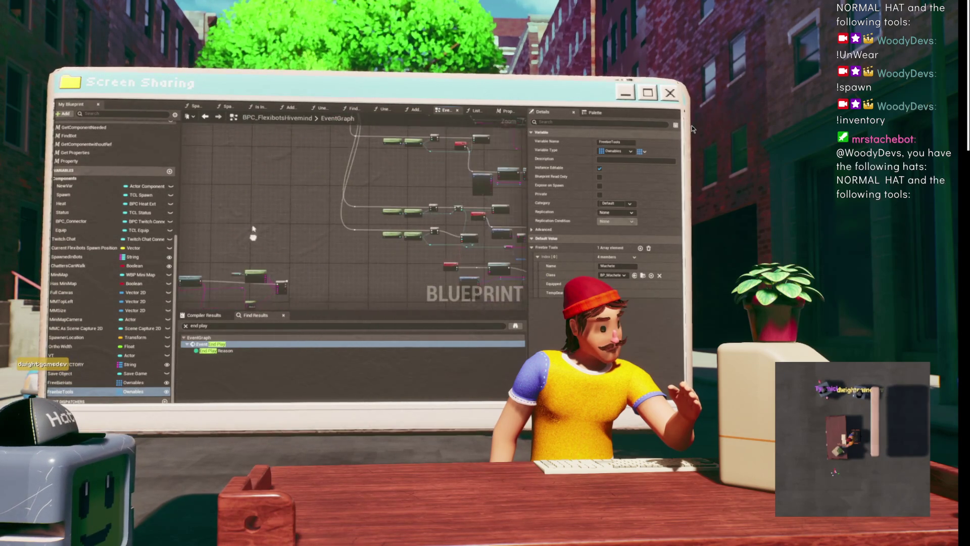
Open the ChatAsBot macro from BPML_Twitch via the Chat as Bot node after Append.
scroll(307, 178, down, 2)
scroll(395, 209, up, 10)
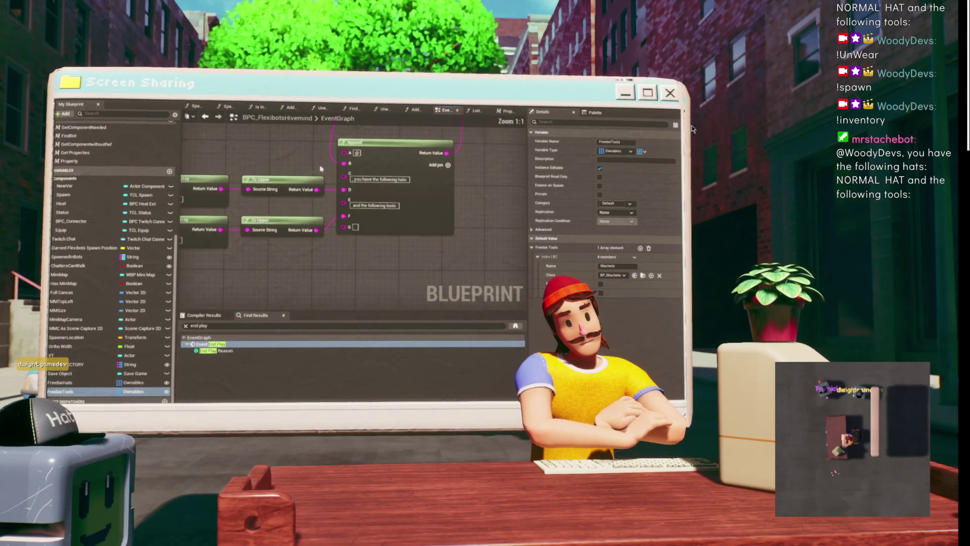
click(367, 222)
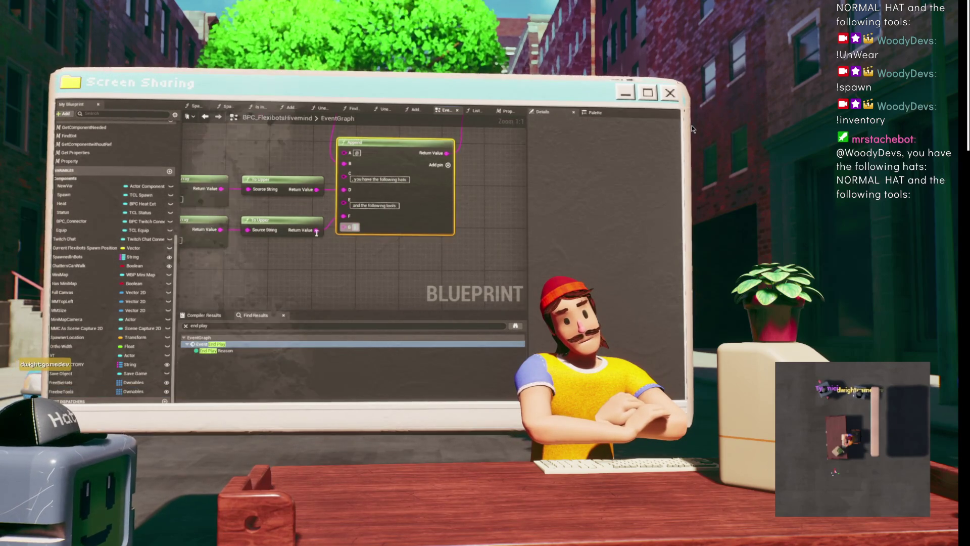
mouse_move(508, 141)
mouse_down()
mouse_move(438, 204)
mouse_move(333, 253)
mouse_up()
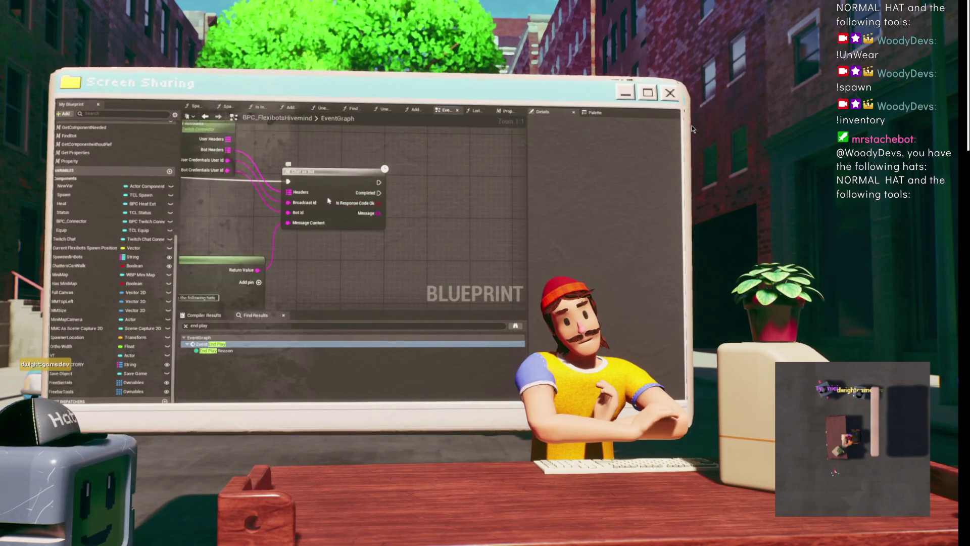
double_click(331, 185)
Tidy the ChatAsBot macro by repositioning its Inputs and Append nodes.
scroll(337, 177, up, 3)
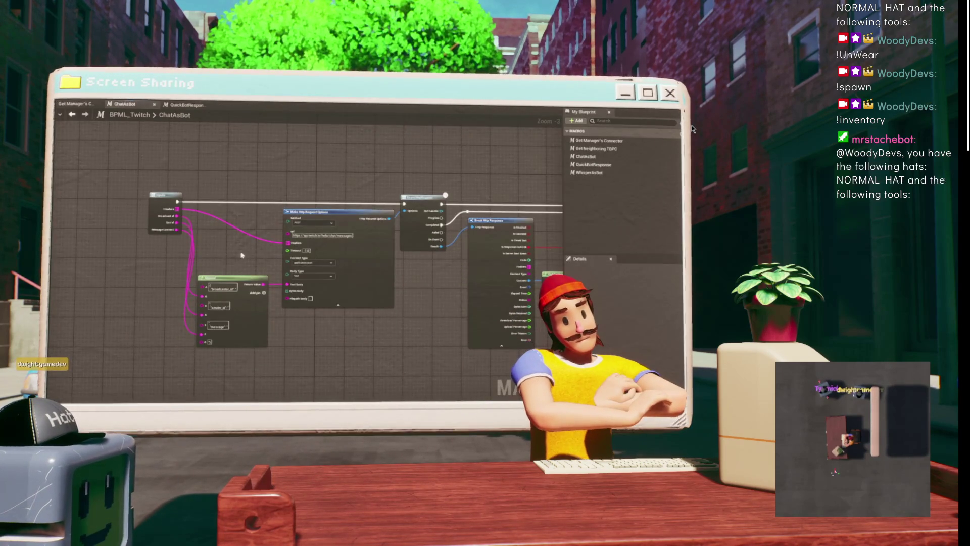
drag(231, 227, 255, 214)
drag(159, 152, 86, 211)
drag(279, 262, 279, 238)
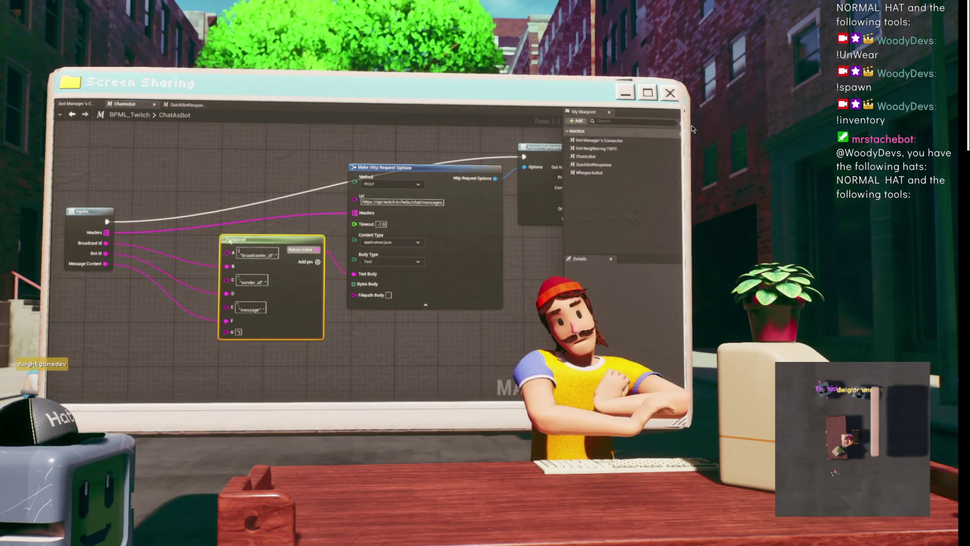
scroll(212, 251, up, 1)
scroll(351, 329, down, 2)
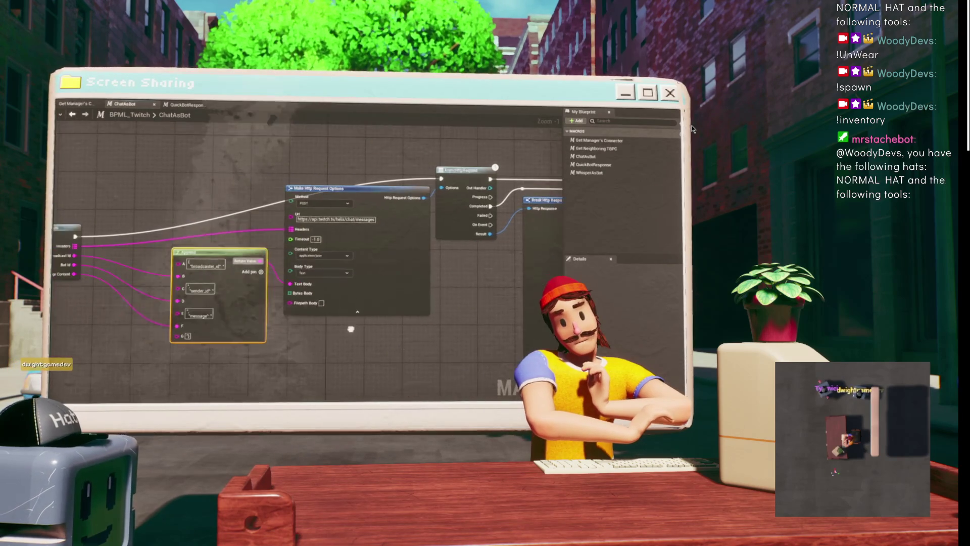
drag(227, 162, 159, 173)
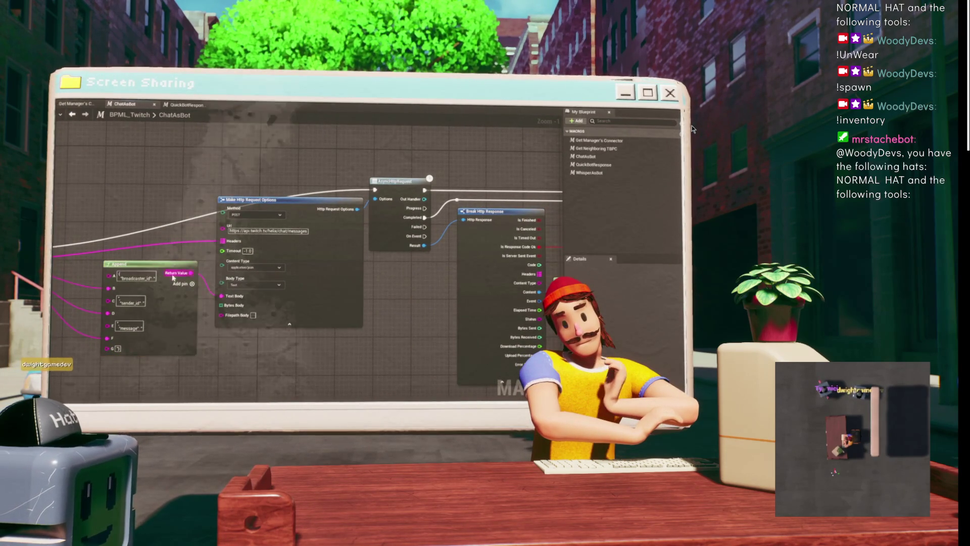
click(133, 225)
drag(169, 266, 170, 291)
Review the macro's response-handling nodes, then return to the BPC_FlexibotsHivemind EventGraph.
mouse_move(395, 298)
mouse_down()
mouse_move(205, 277)
mouse_move(291, 292)
mouse_up()
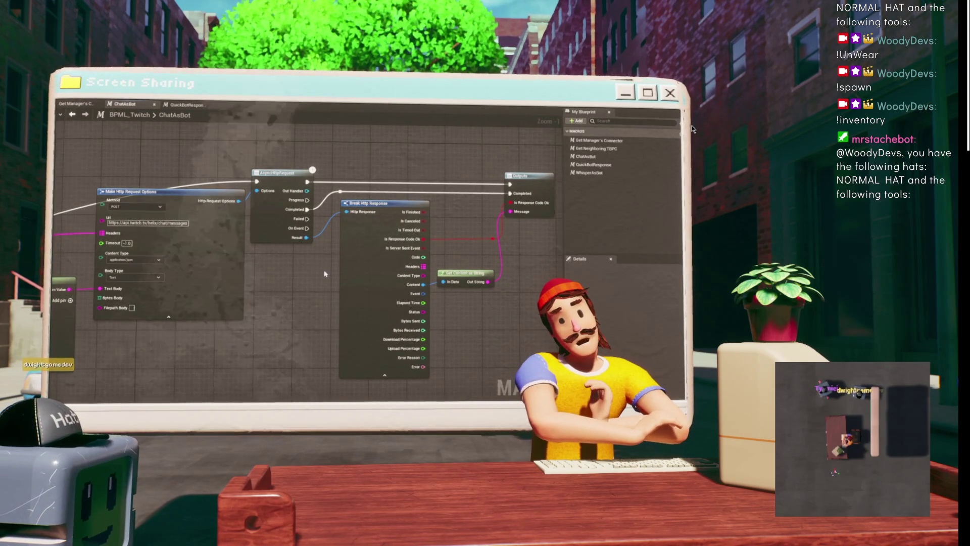
drag(234, 226, 454, 192)
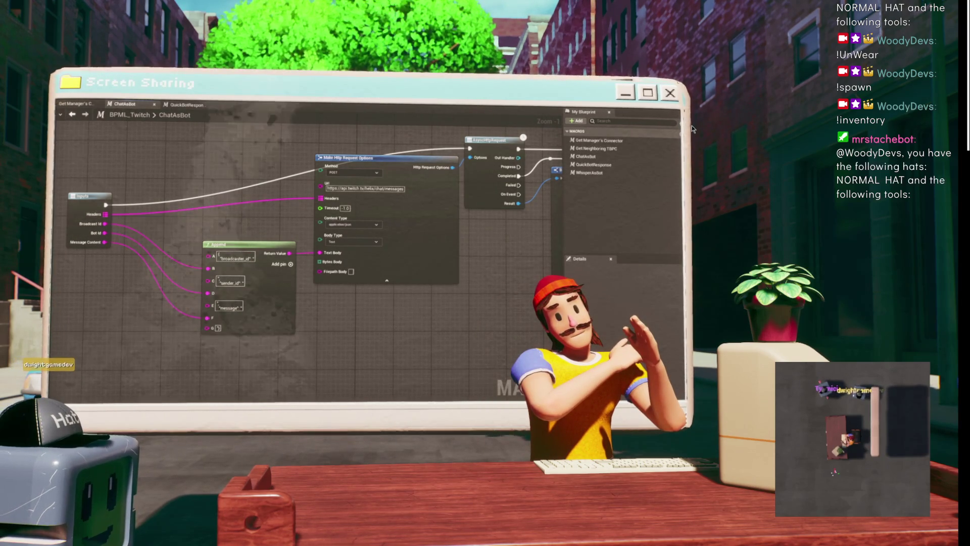
key(ctrl+Tab)
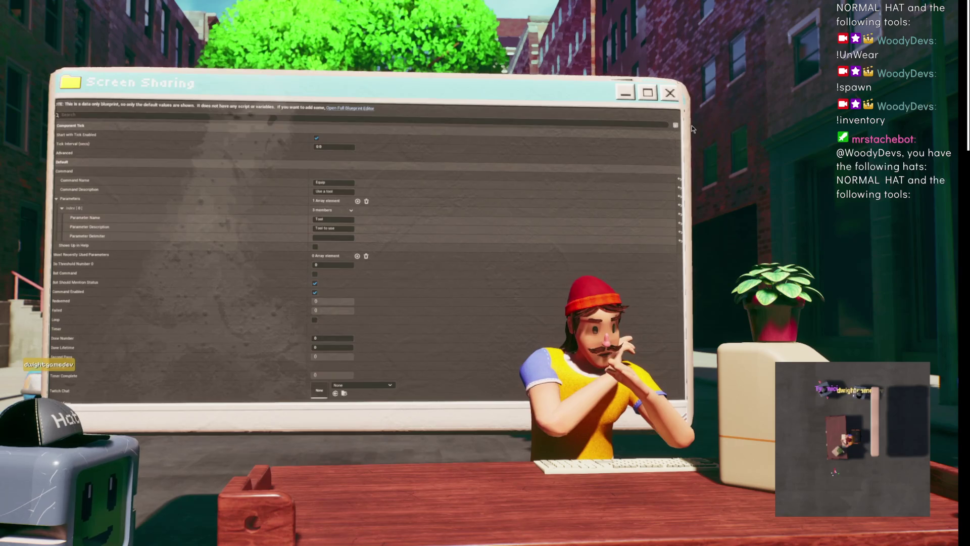
key(ctrl+Tab)
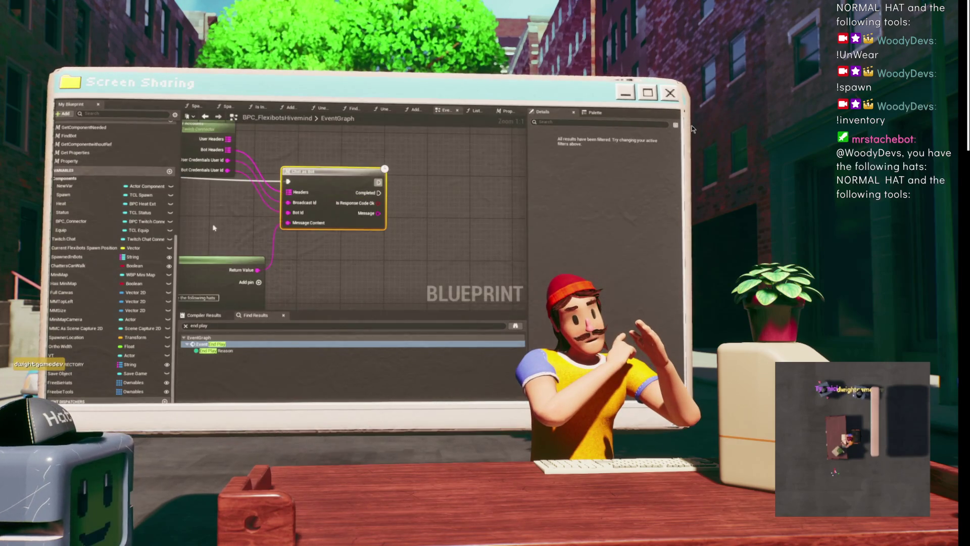
Add a Print String after Chat as Bot's Completed that prints the Append result.
drag(360, 196, 401, 181)
text(prin)
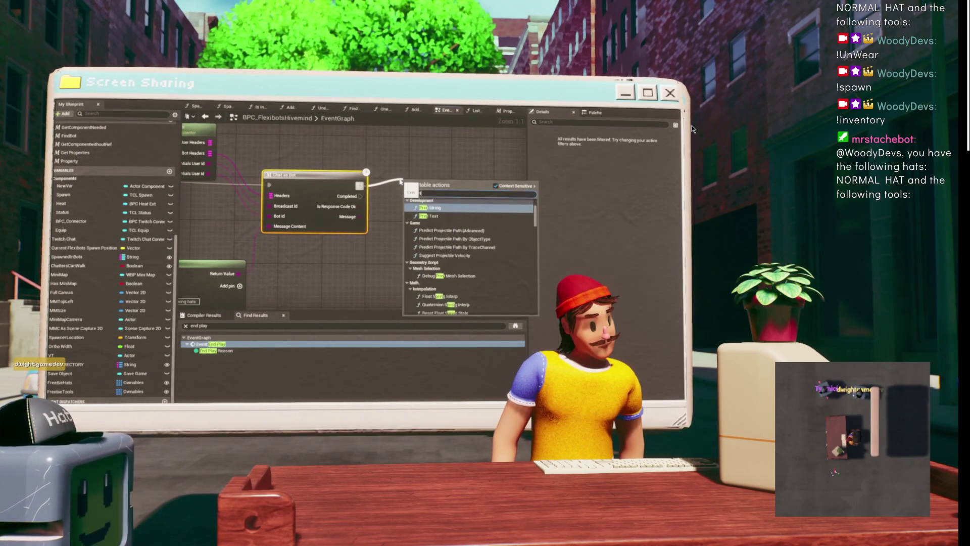
key(Return)
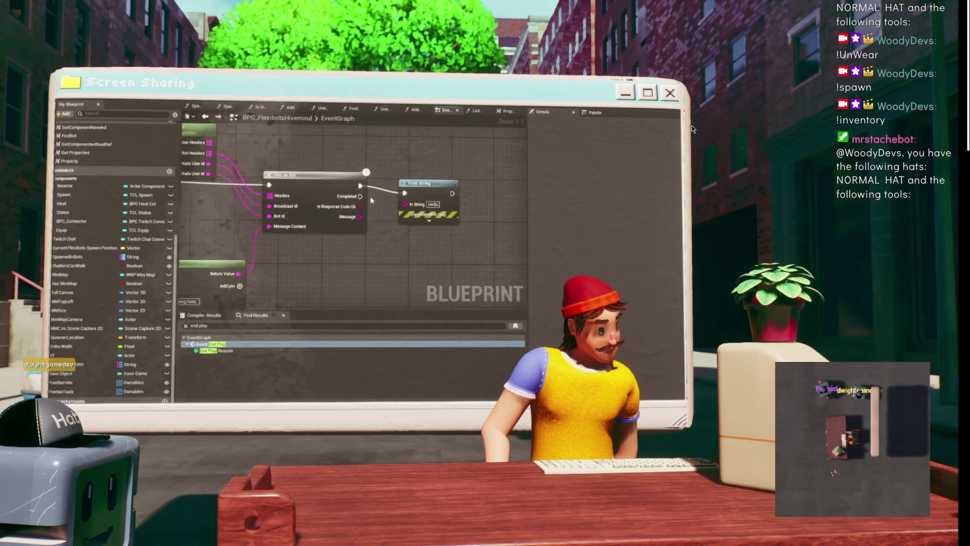
drag(371, 201, 490, 100)
drag(265, 248, 121, 338)
mouse_move(215, 263)
mouse_down()
mouse_move(379, 204)
mouse_move(443, 163)
mouse_up()
click(365, 195)
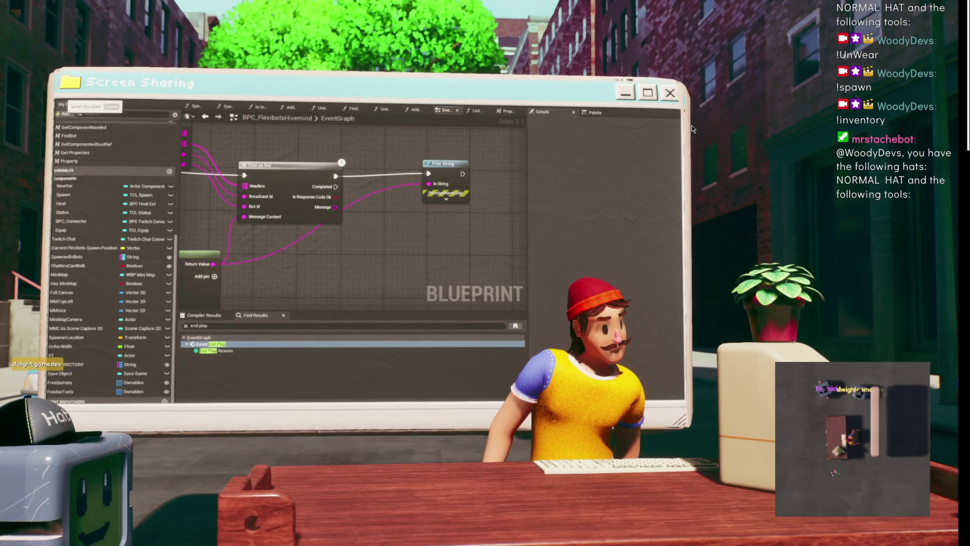
key(alt+Tab)
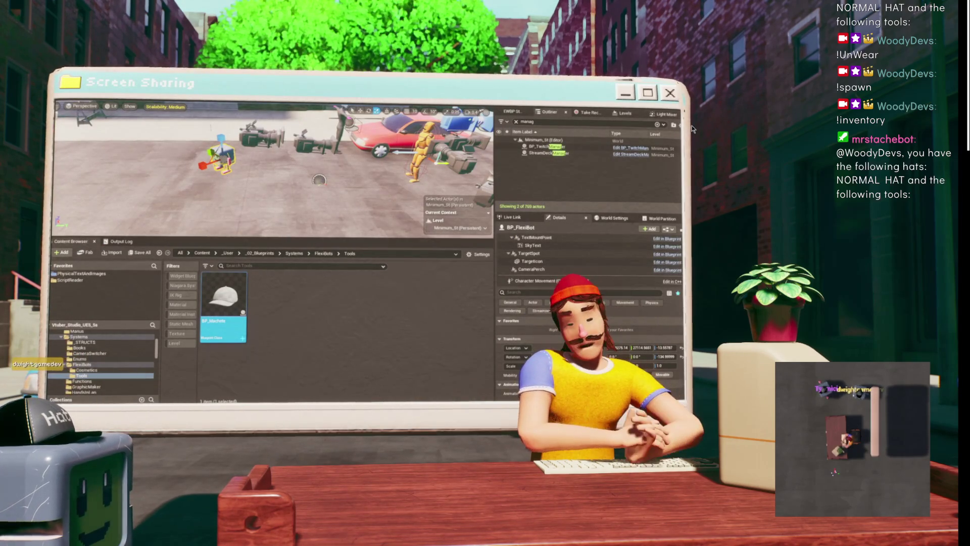
Start Play-in-Editor with Alt+P and watch the BPC_FlexibotsHivemind EventGraph live.
key(alt+p)
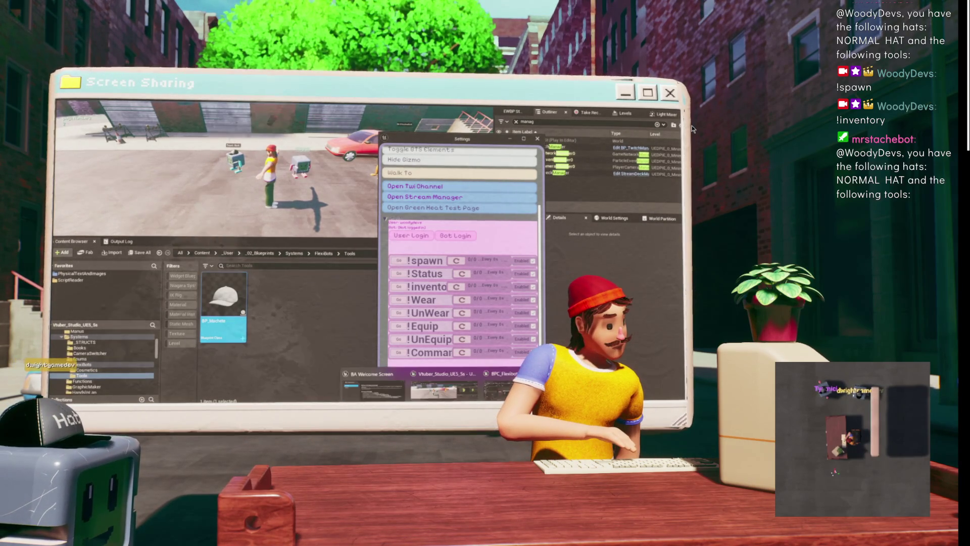
key(alt+Tab)
scroll(439, 223, down, 3)
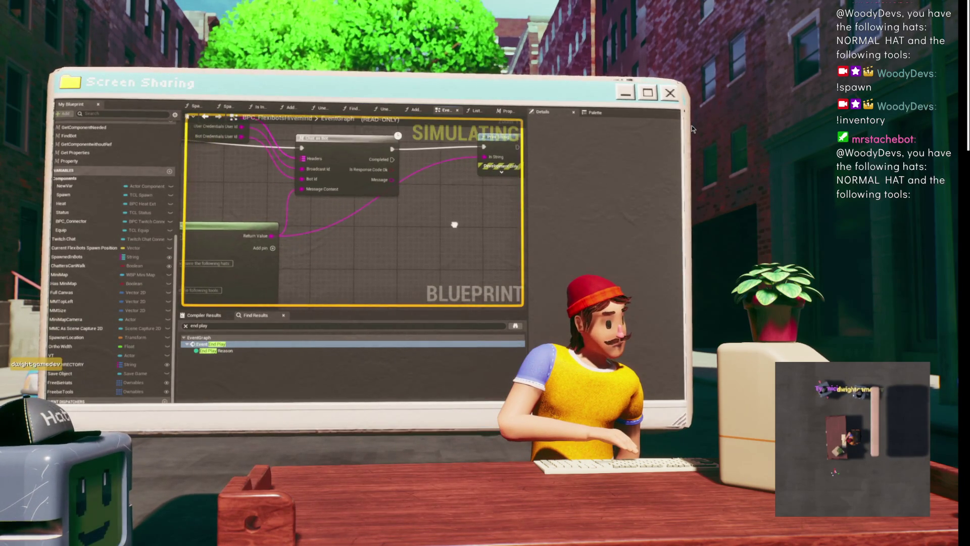
drag(439, 213, 419, 244)
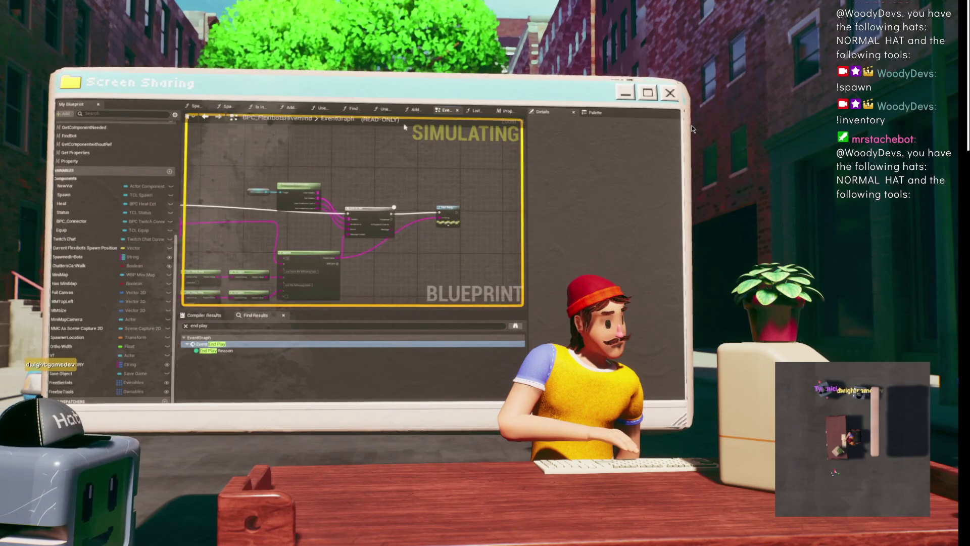
scroll(401, 195, up, 5)
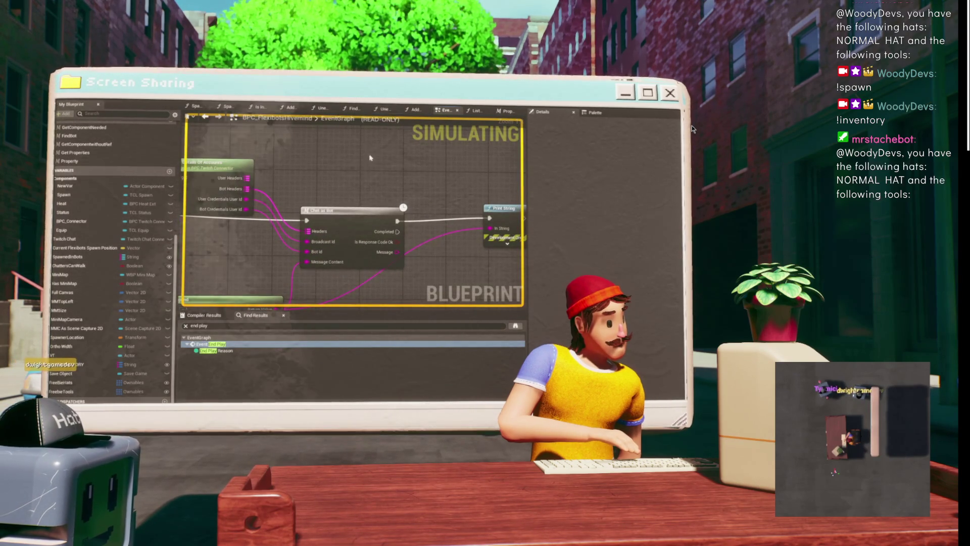
drag(344, 176, 396, 171)
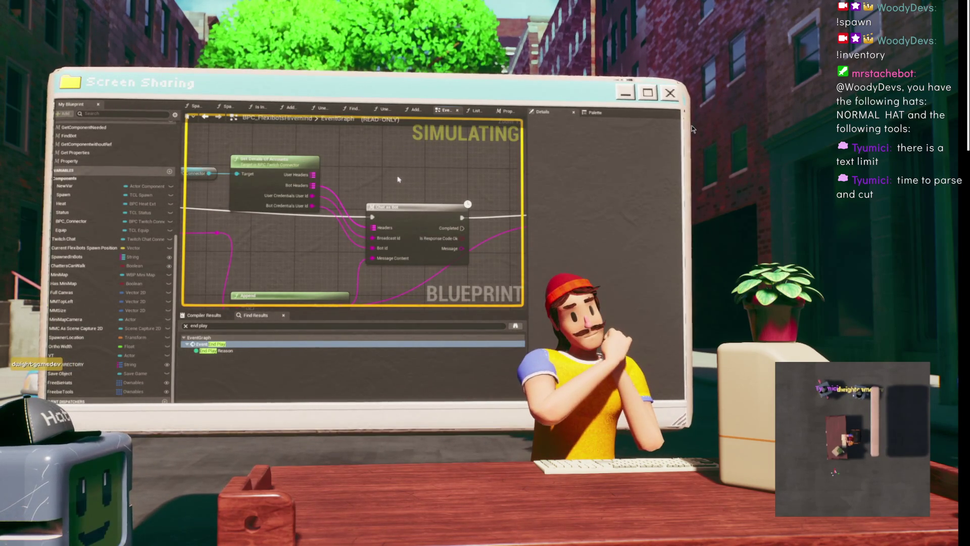
drag(399, 179, 421, 94)
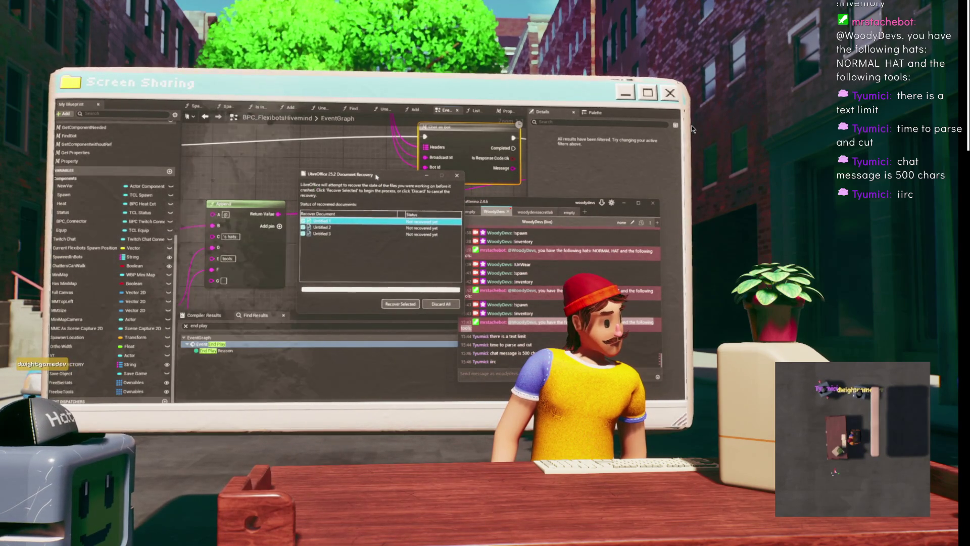
Discard all LibreOffice recovery documents, confirm with Yes, and cancel the save prompt.
click(447, 305)
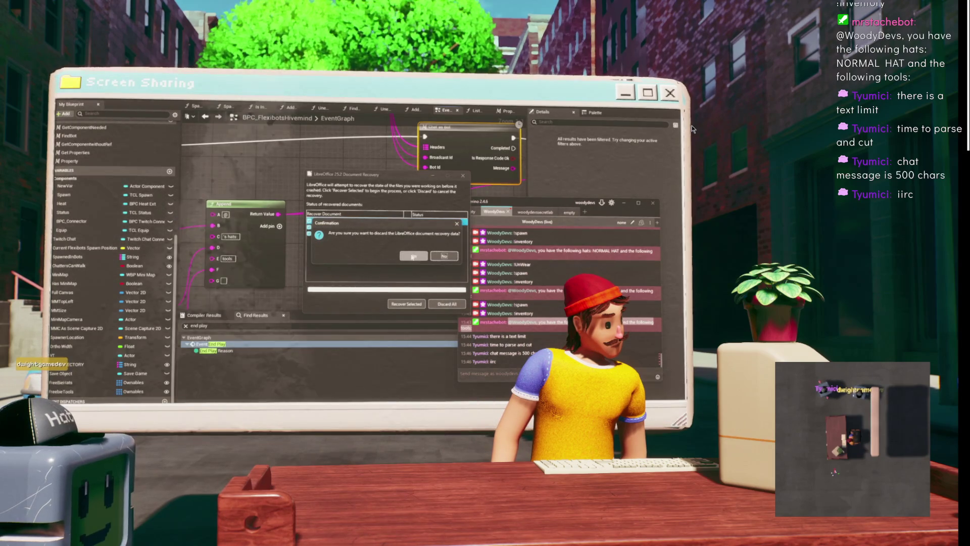
click(413, 257)
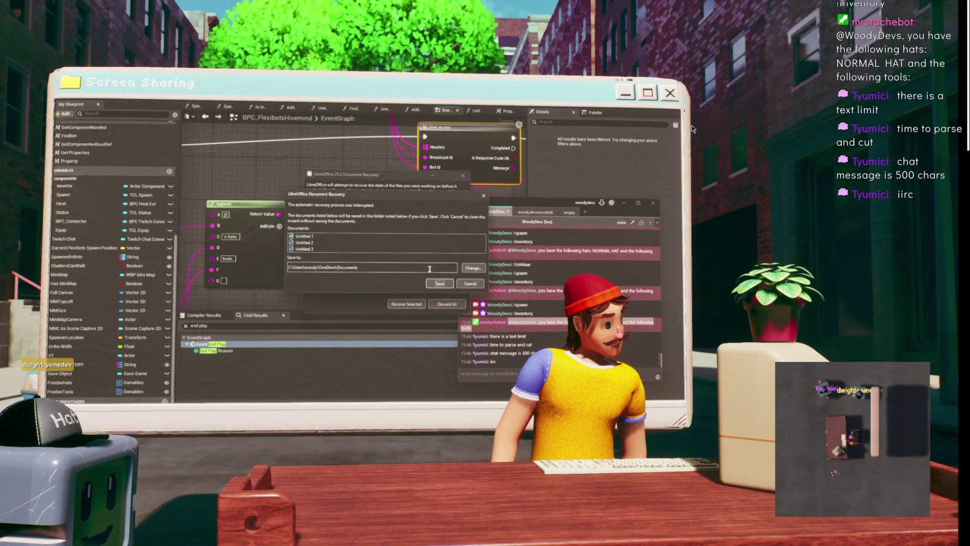
click(465, 286)
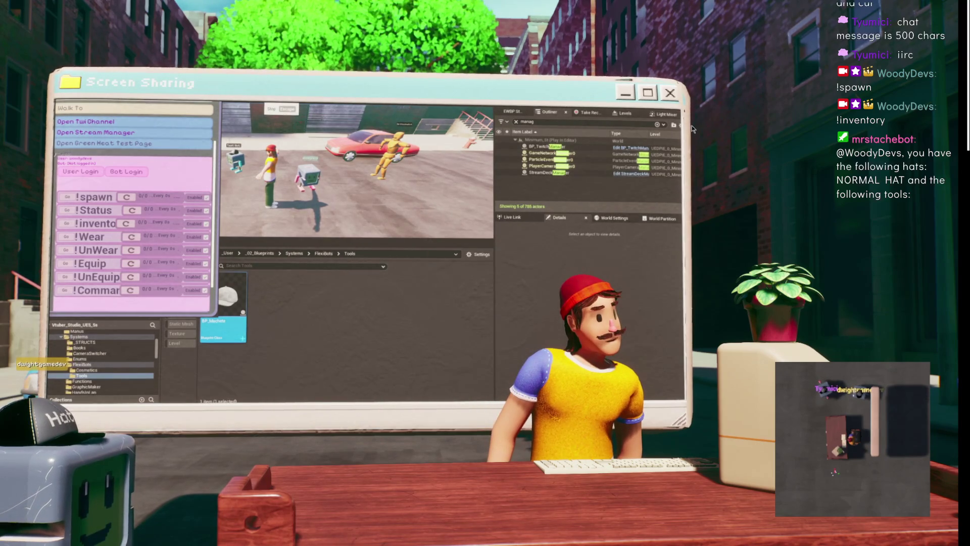
End the Play-in-Editor test session with Esc.
key(Escape)
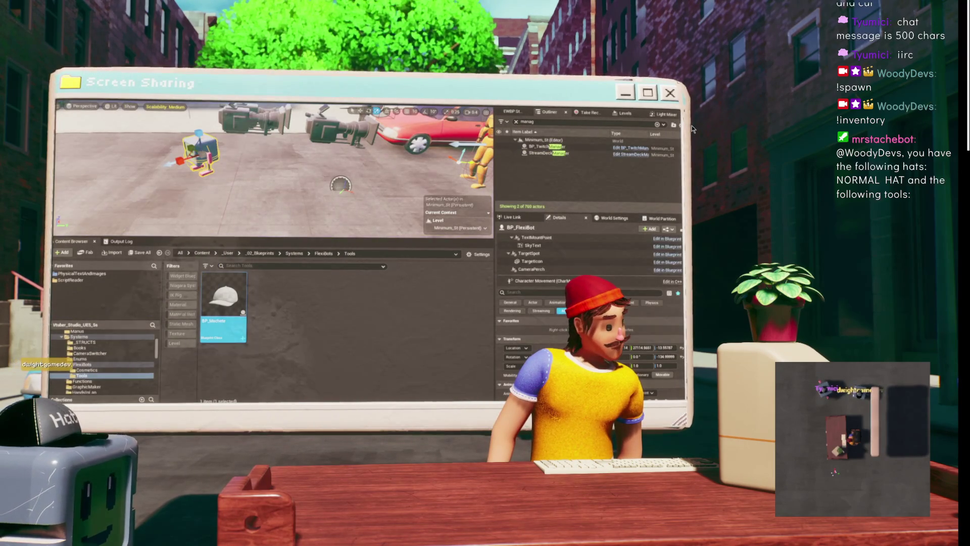
In the EventGraph, move the Delay node above the row and the message node below it.
key(alt+Tab)
scroll(412, 208, up, 3)
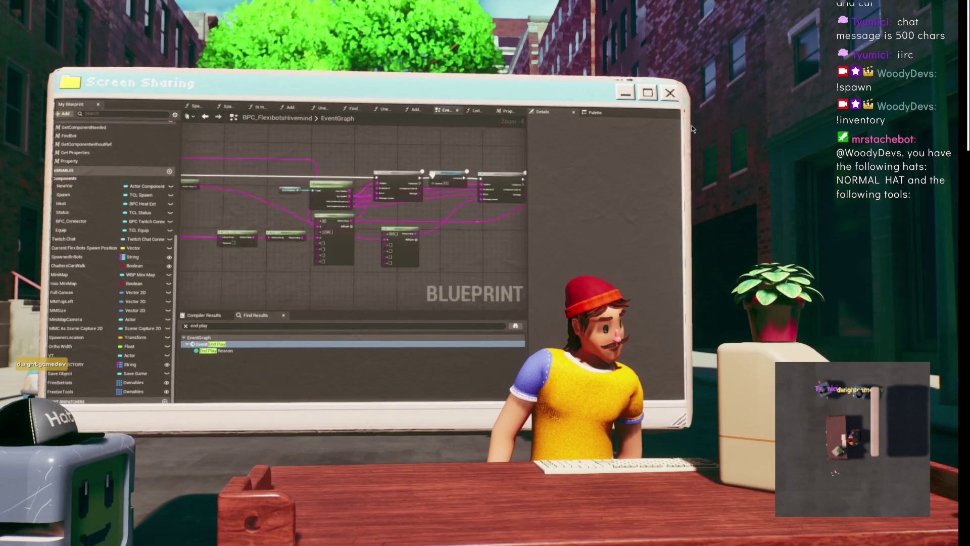
scroll(345, 183, up, 2)
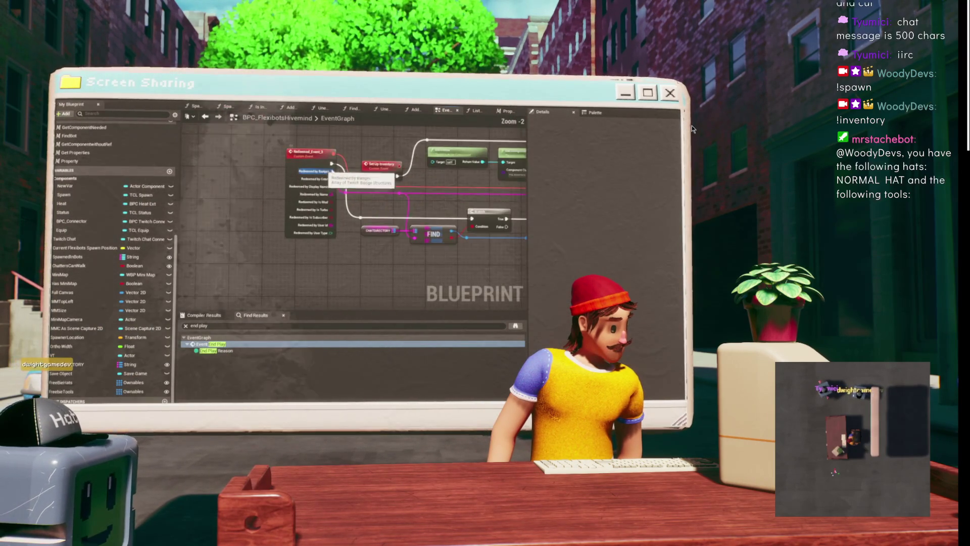
mouse_move(424, 197)
mouse_down()
mouse_move(375, 173)
mouse_move(335, 197)
mouse_up()
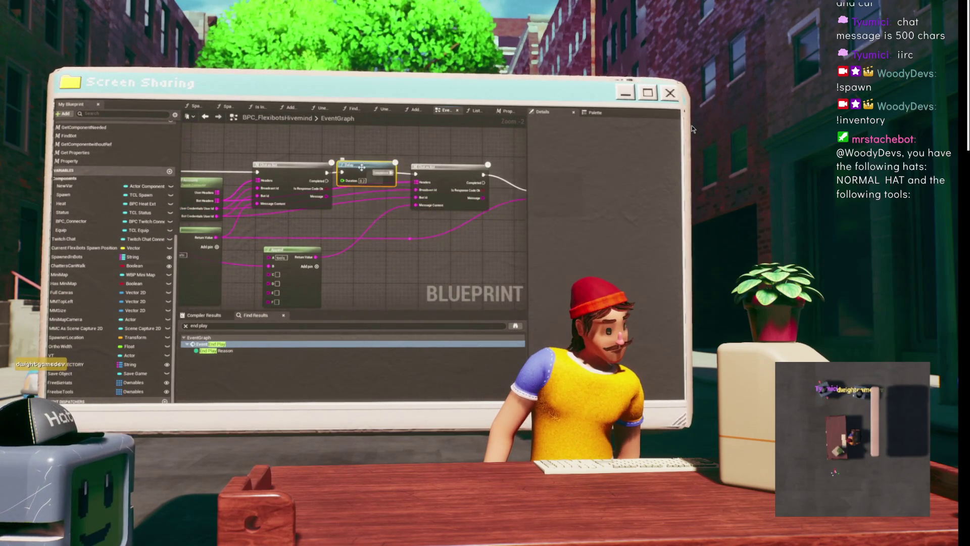
drag(362, 167, 368, 152)
mouse_move(445, 178)
mouse_down()
mouse_move(420, 218)
mouse_move(491, 136)
mouse_up()
click(285, 201)
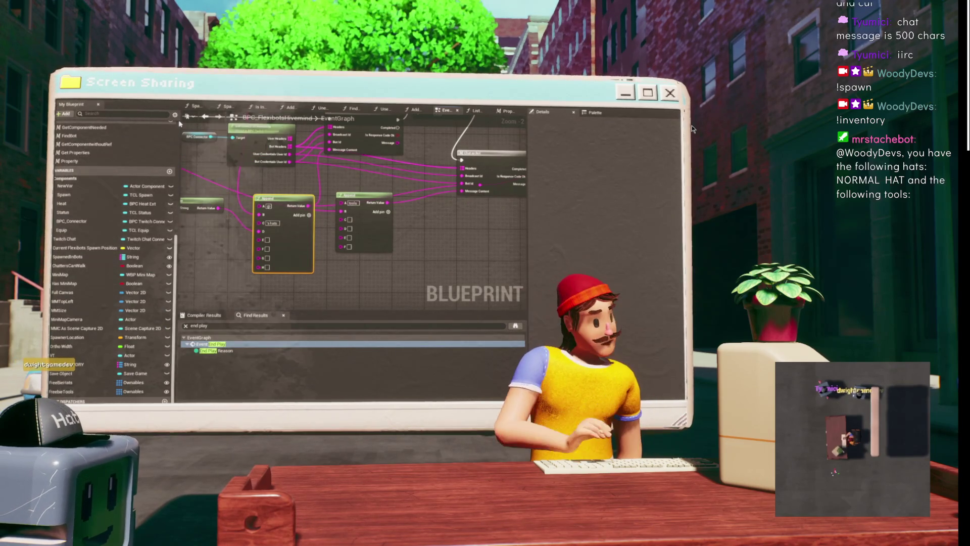
drag(431, 148, 406, 214)
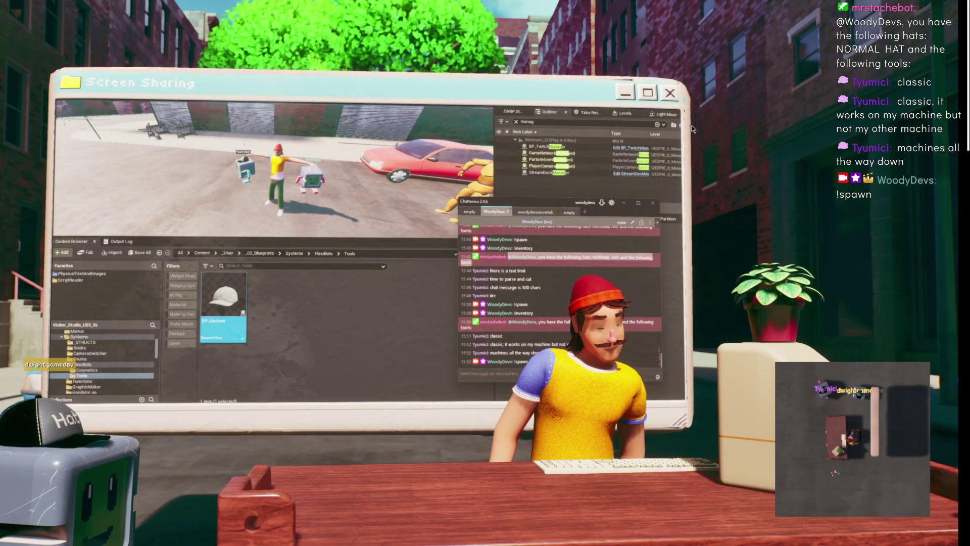
Send '!equip machete' in Chatterino, return to the game and stop the play session.
text(!equi)
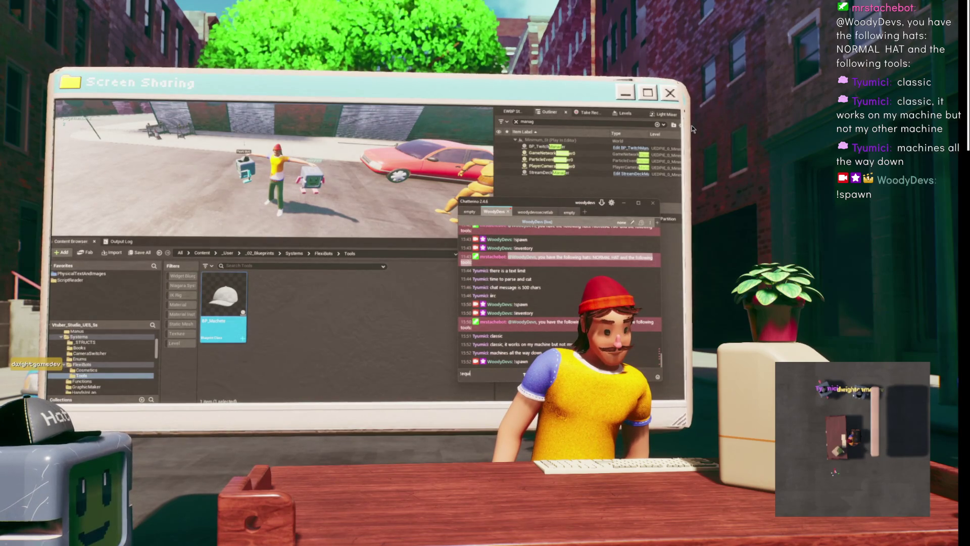
text(chete)
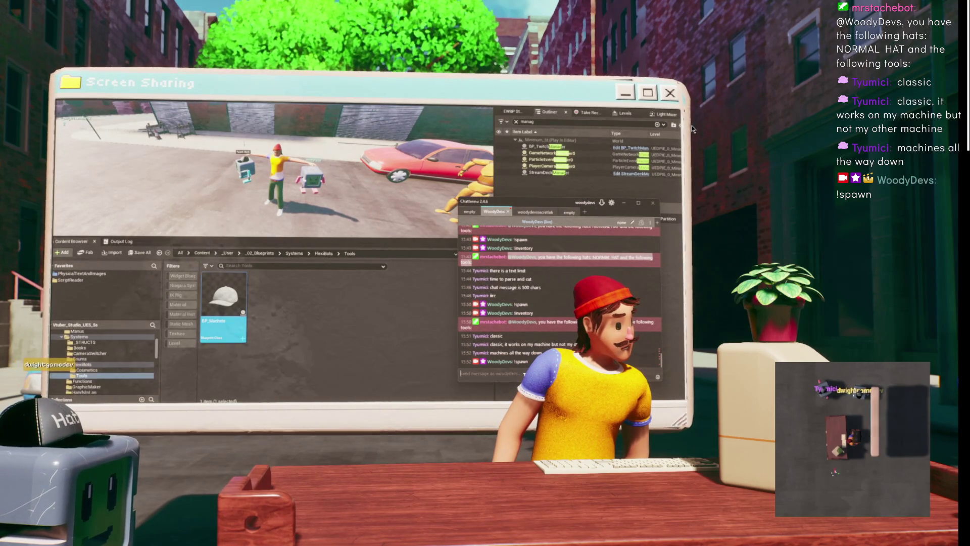
key(Return)
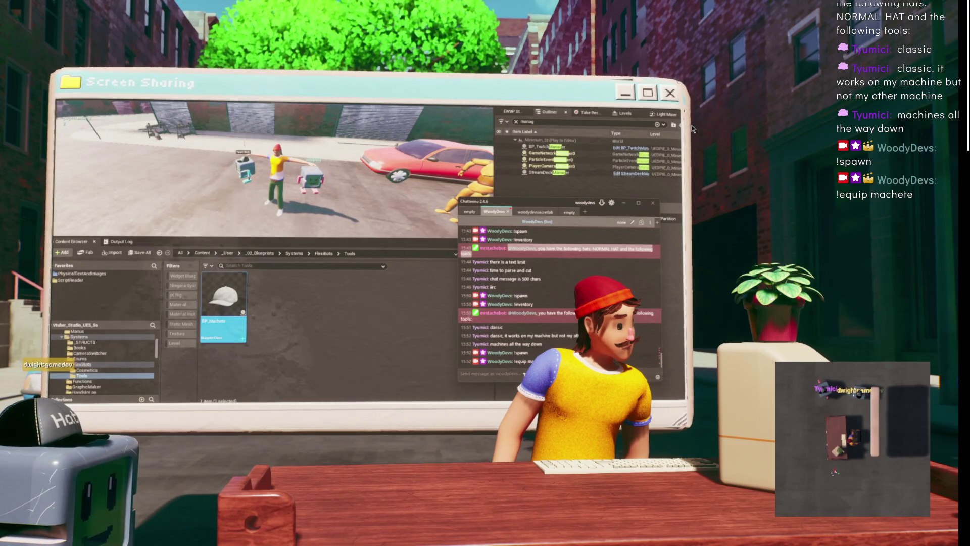
key(alt+Tab)
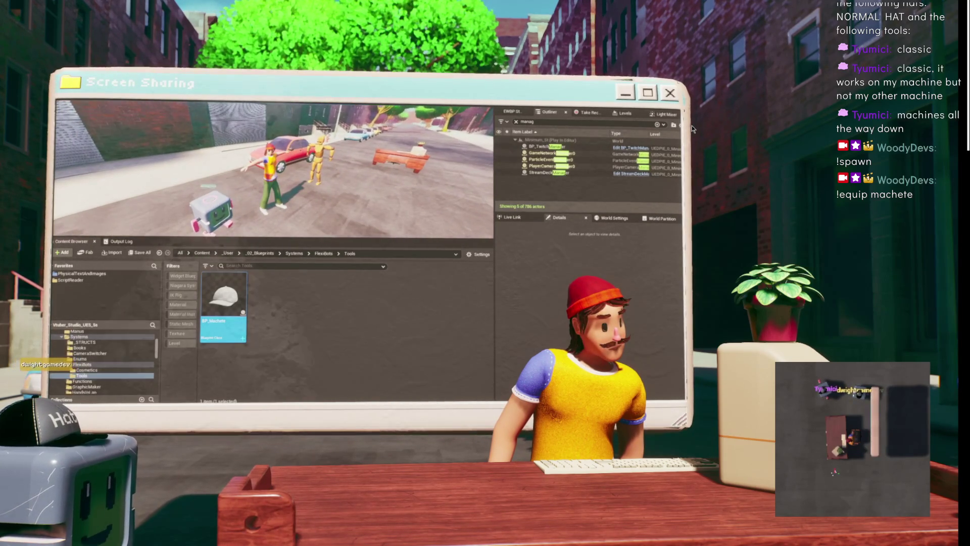
key(Escape)
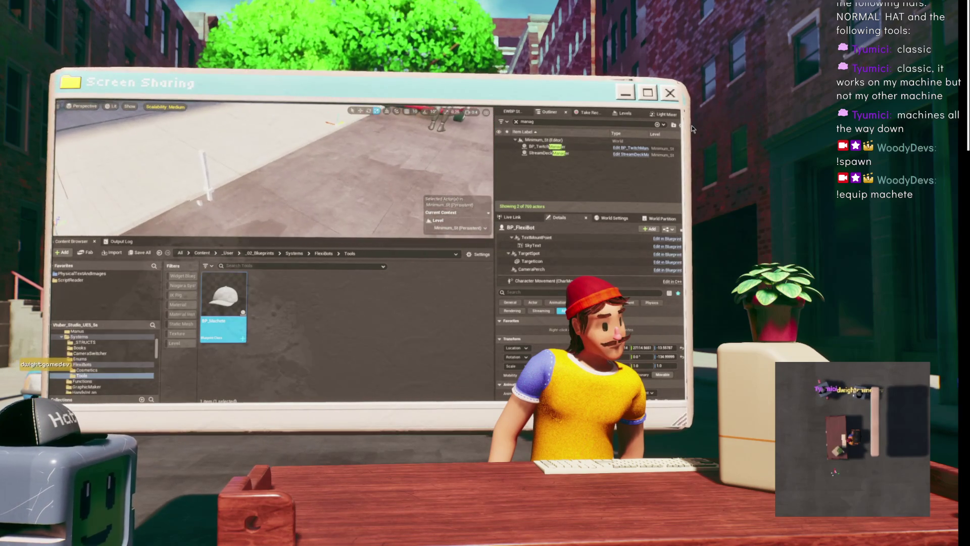
Delete the two stray cube actors from the level.
click(192, 180)
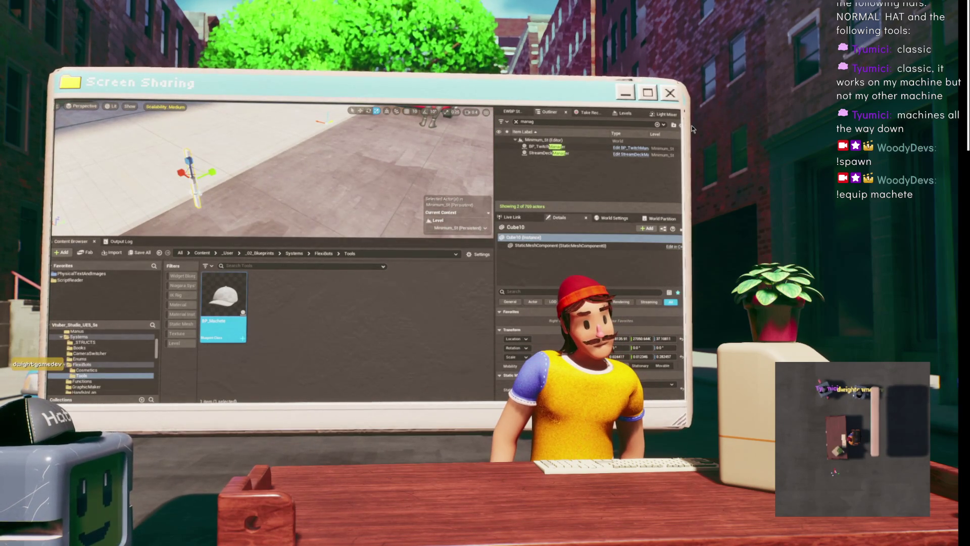
key(ctrl+z)
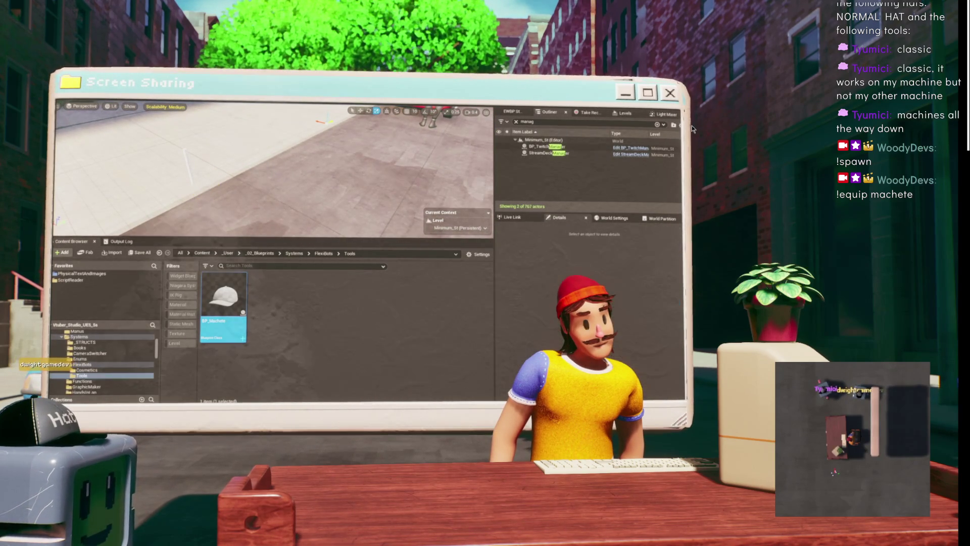
key(Delete)
Browse the Content Browser tree to the _03_Assets folder.
scroll(99, 343, up, 4)
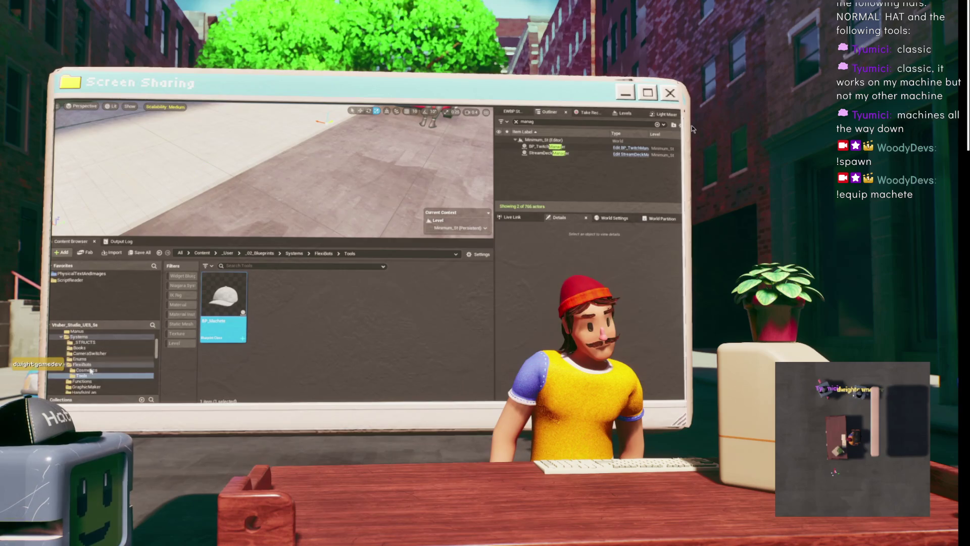
click(81, 353)
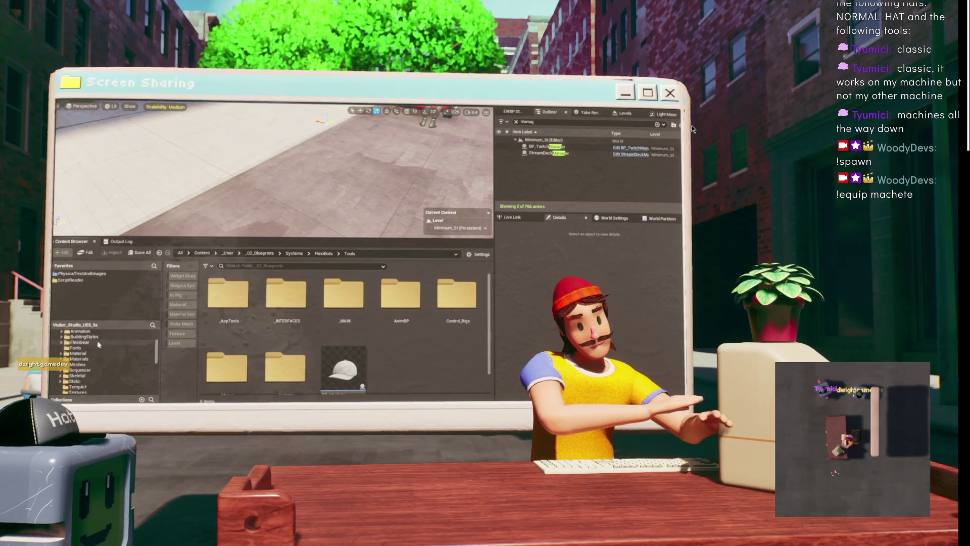
click(80, 342)
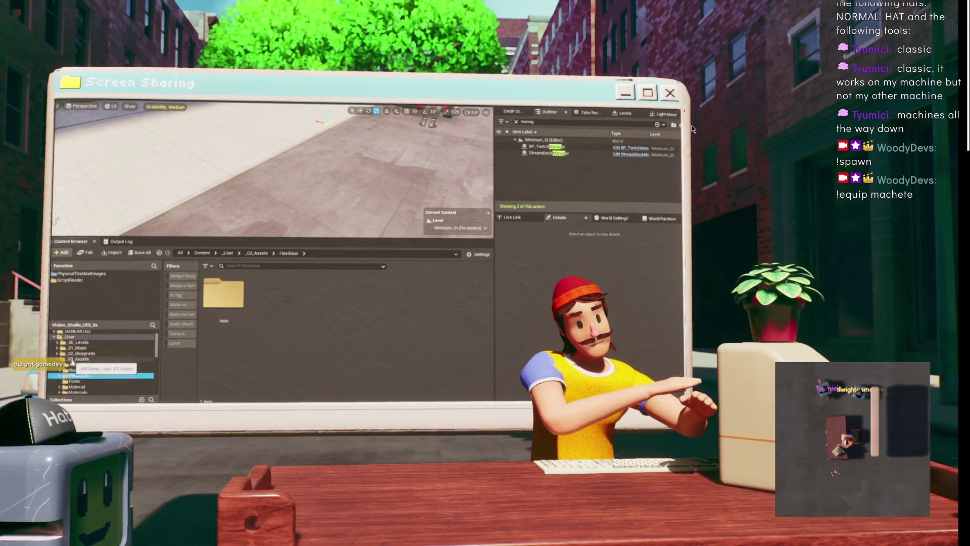
click(75, 359)
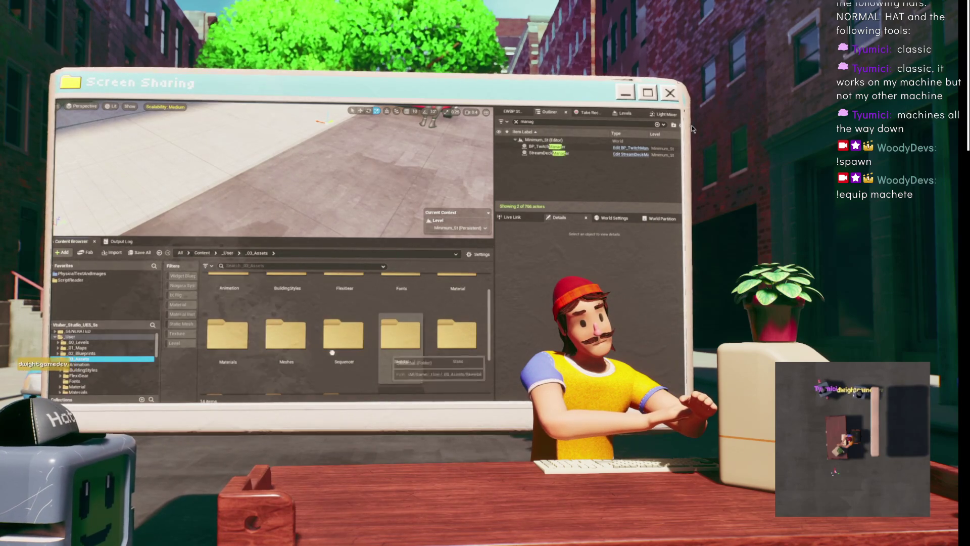
Place the SM_PA_Machete mesh from the TempArt folder into the level.
scroll(373, 353, down, 2)
double_click(227, 349)
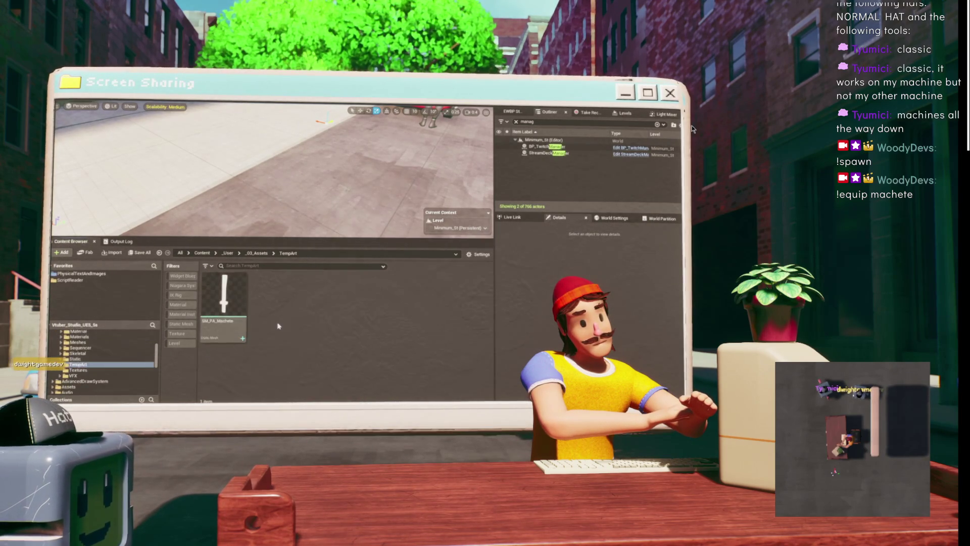
drag(228, 303, 239, 275)
drag(285, 191, 272, 186)
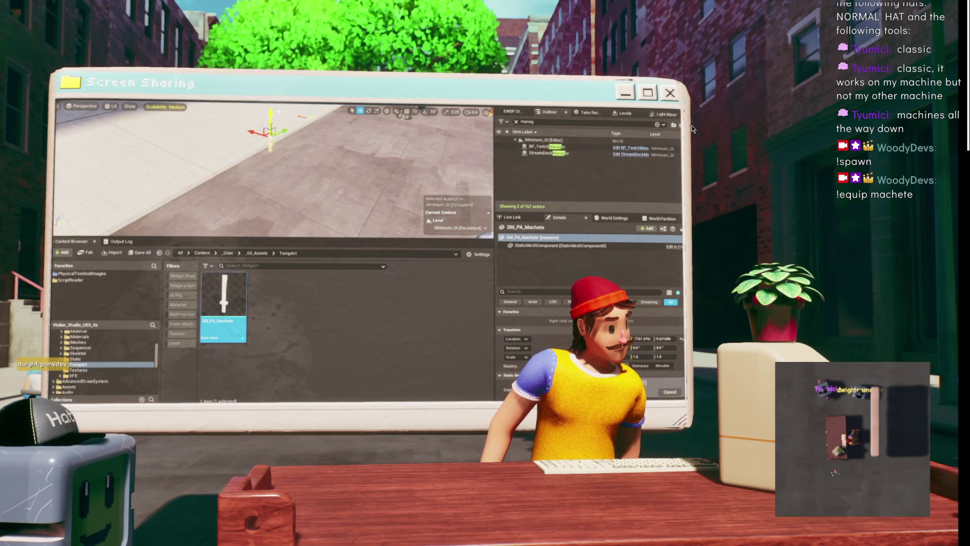
Undo the accidental machete duplicate and switch to the BPC_FlexibotsHivemind graph.
scroll(273, 169, down, 5)
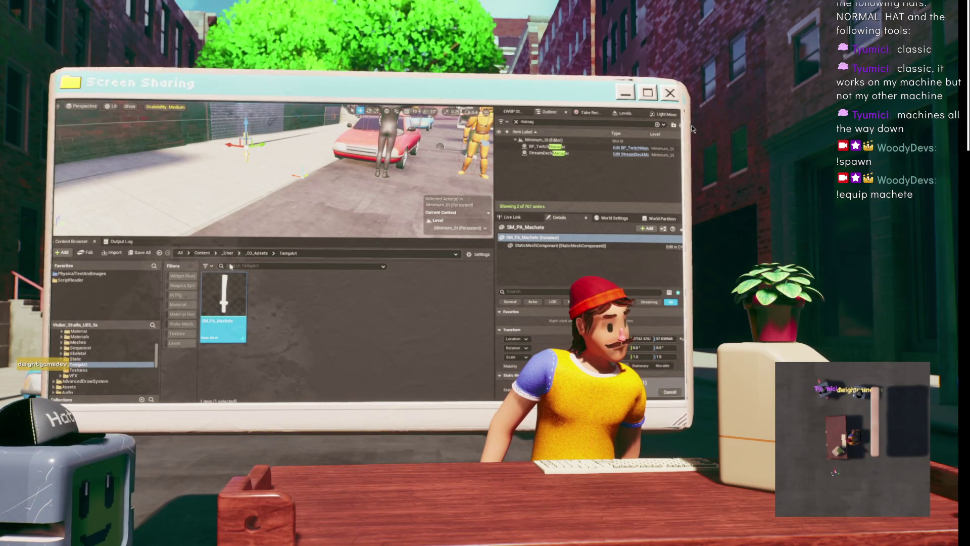
drag(223, 303, 246, 146)
click(200, 177)
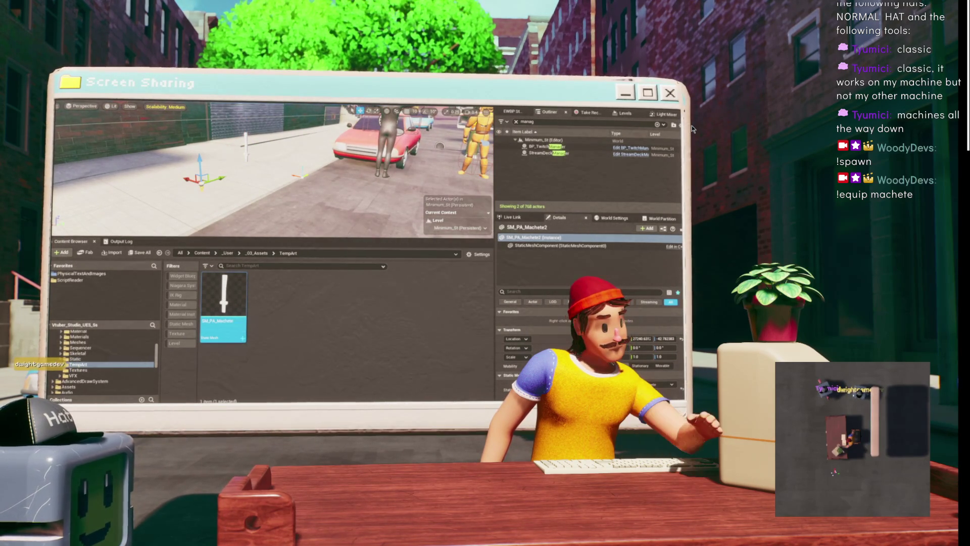
key(ctrl+z)
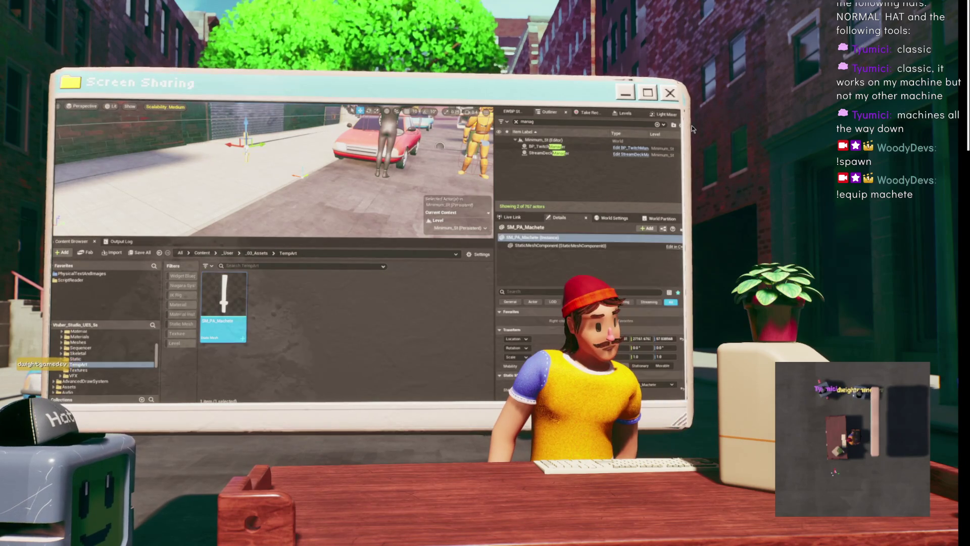
key(d)
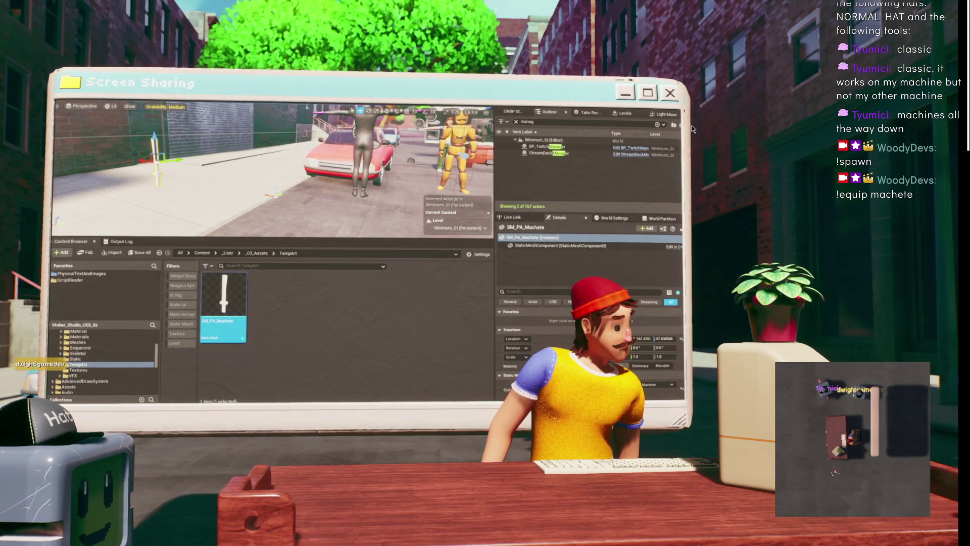
key(alt+Tab)
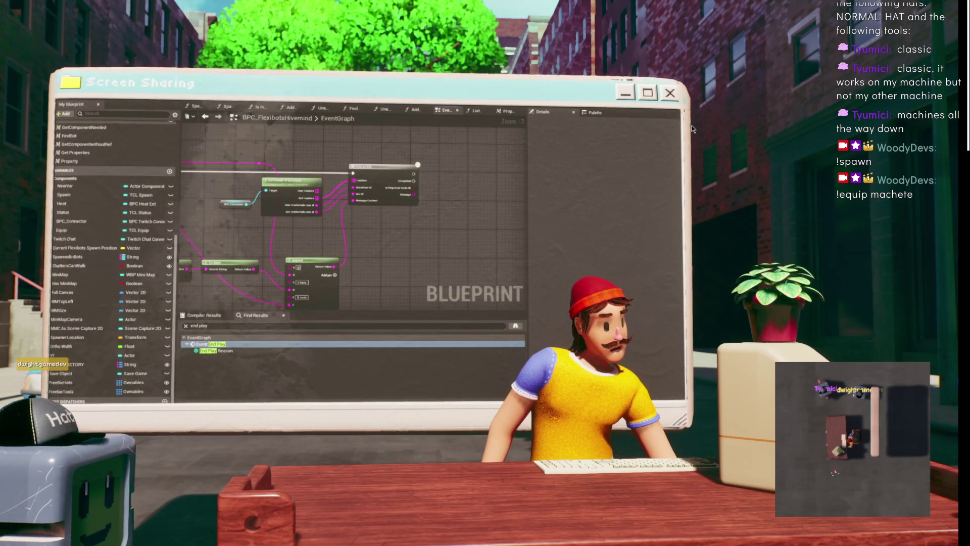
Switch to the BP_FlexiBot event graph to review its logic.
key(alt+Tab)
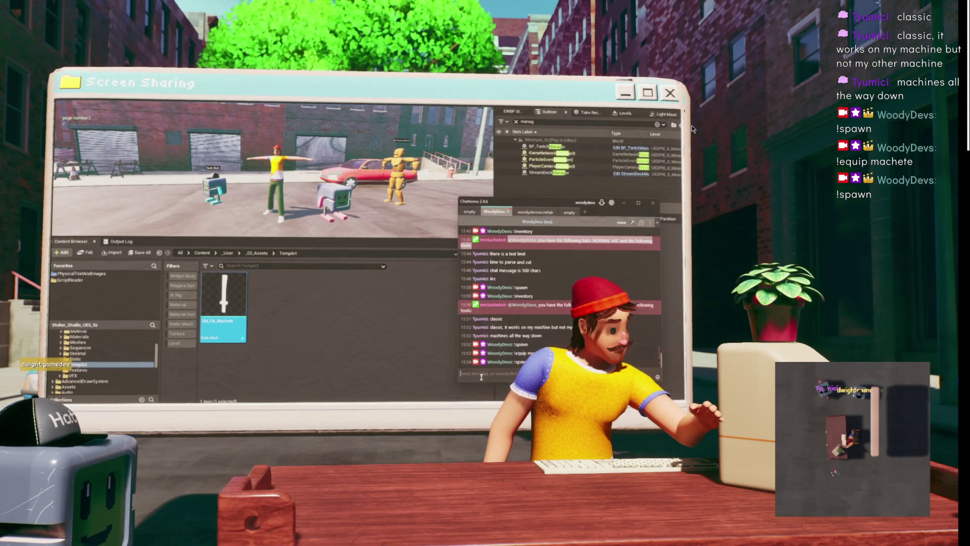
Send '!equip machete' to chat again and return focus to the running game.
text(!equip machet)
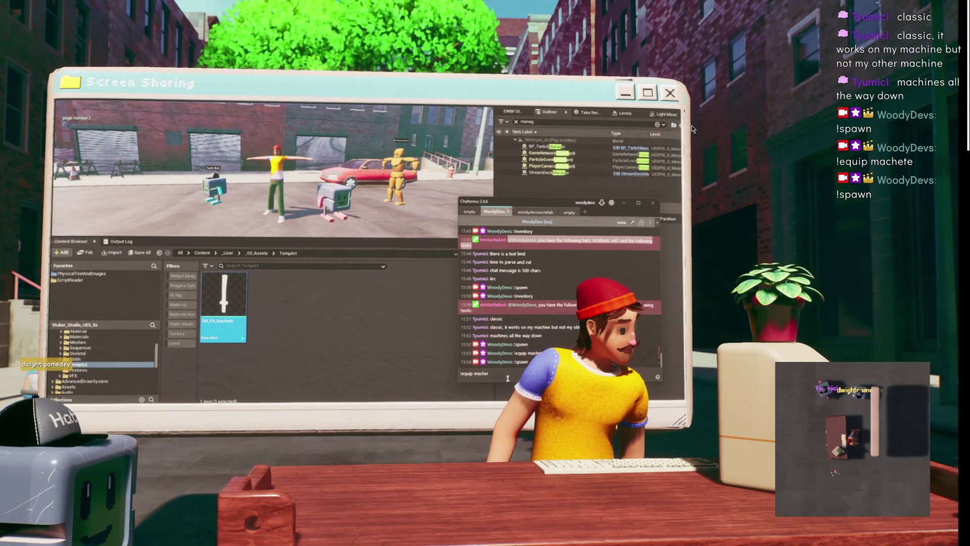
key(Return)
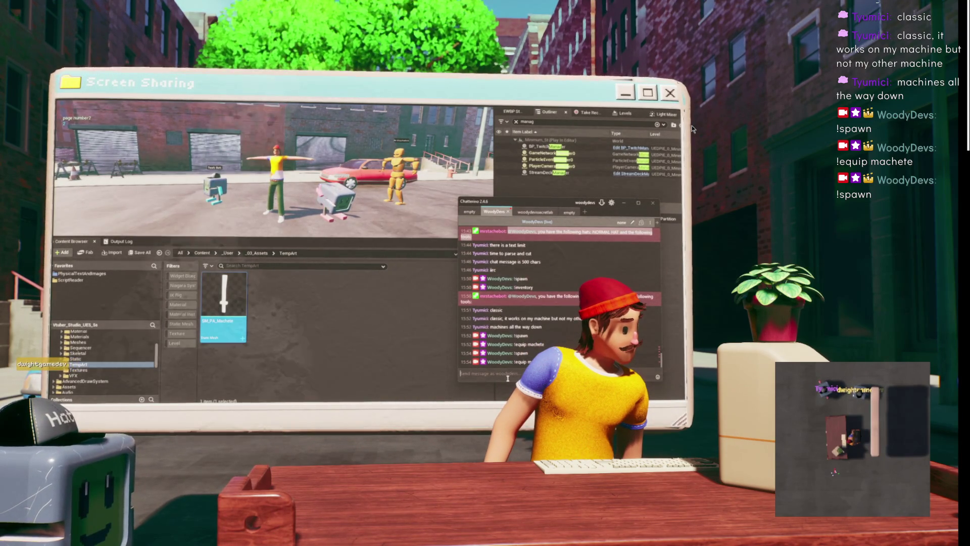
click(381, 209)
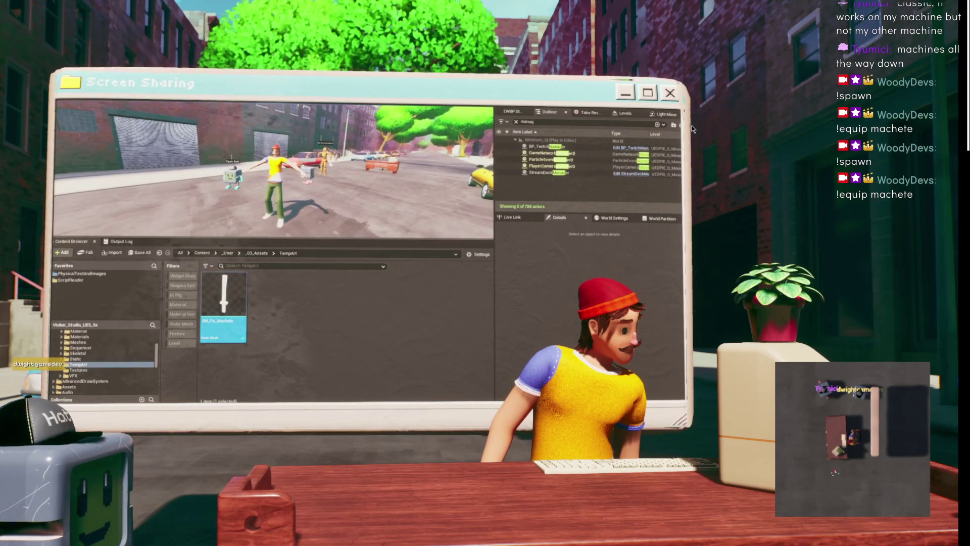
mouse_move(436, 402)
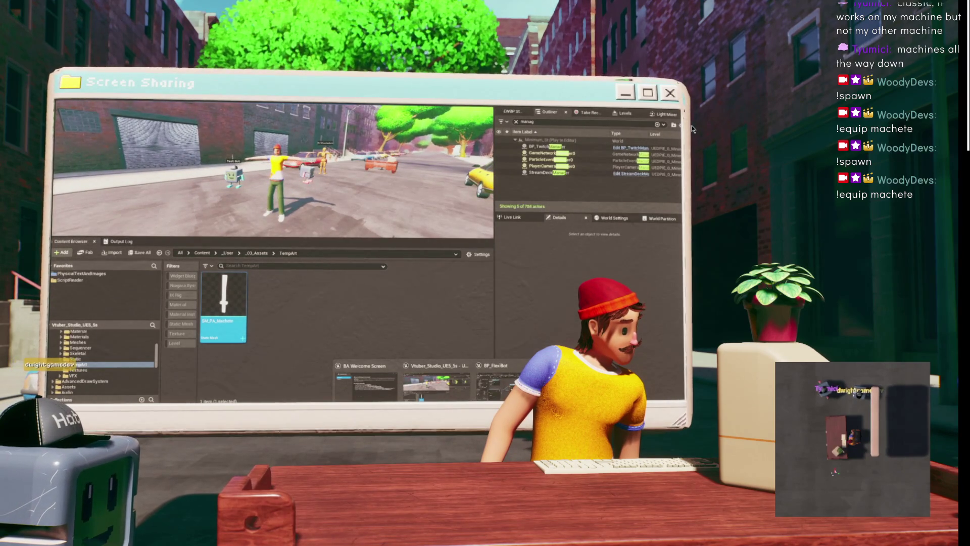
click(491, 394)
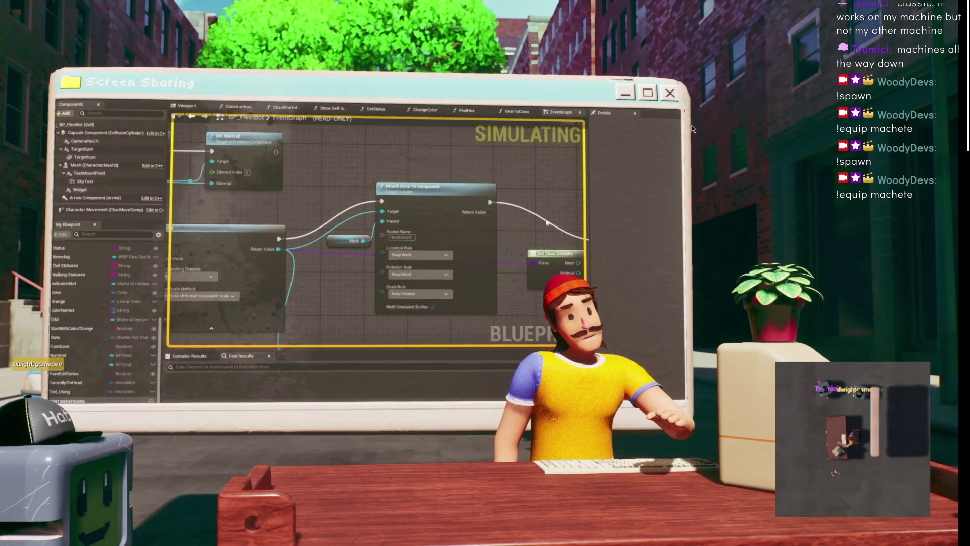
drag(506, 208, 463, 204)
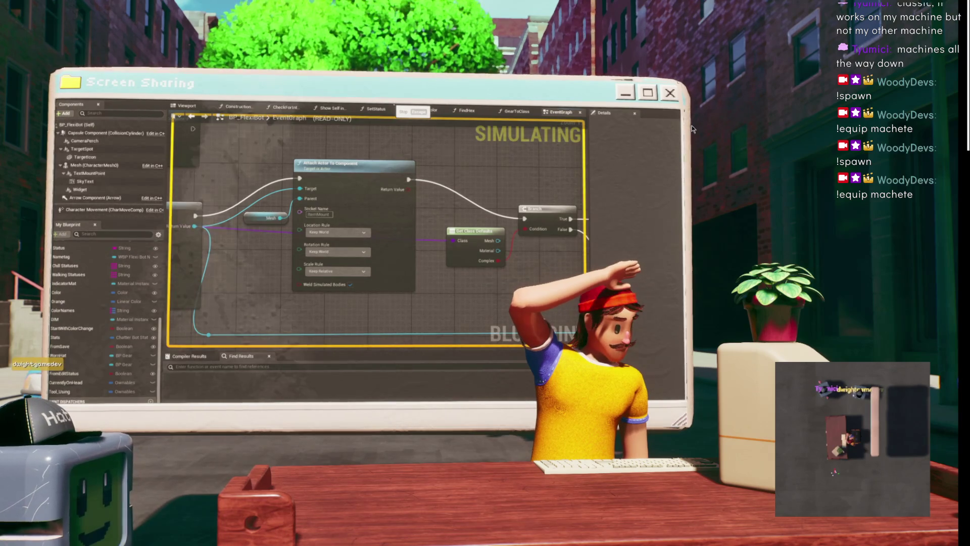
key(alt+Tab)
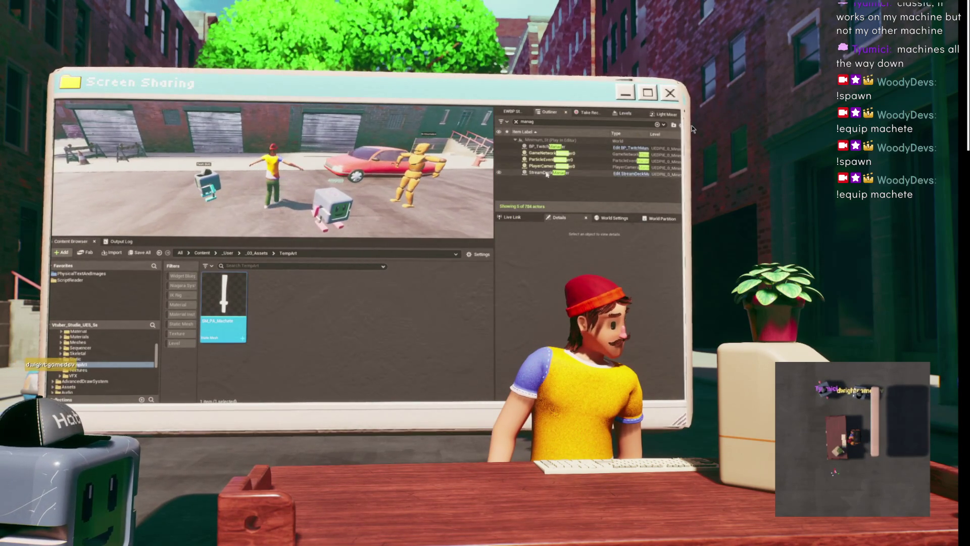
Select BP_TwitchManager and expand its hivemind component's CHATDIRECTORY map to view chatters.
click(543, 147)
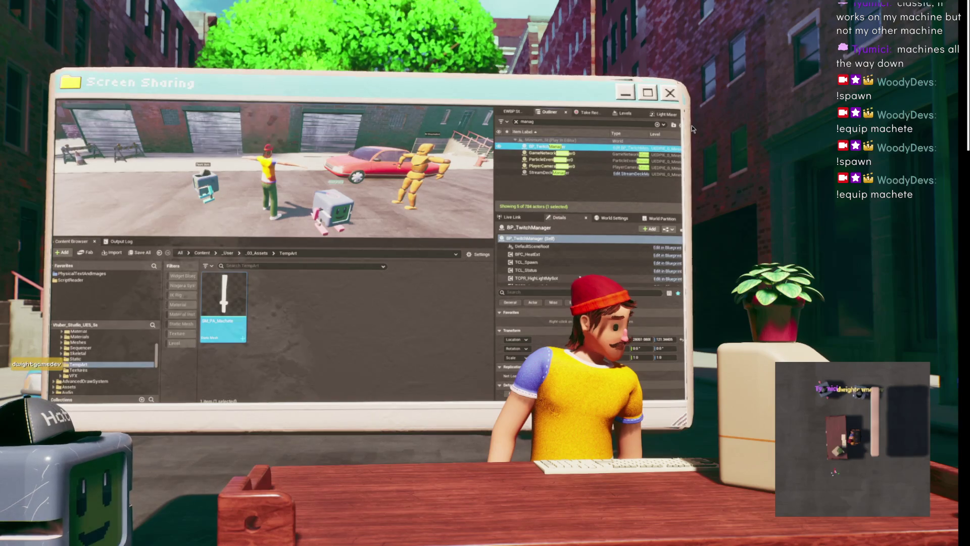
scroll(567, 277, down, 1)
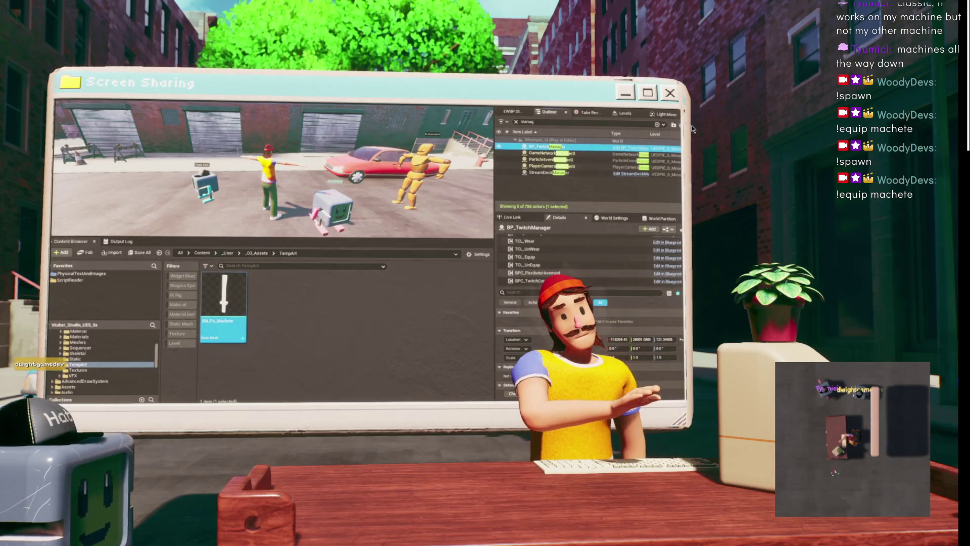
click(570, 274)
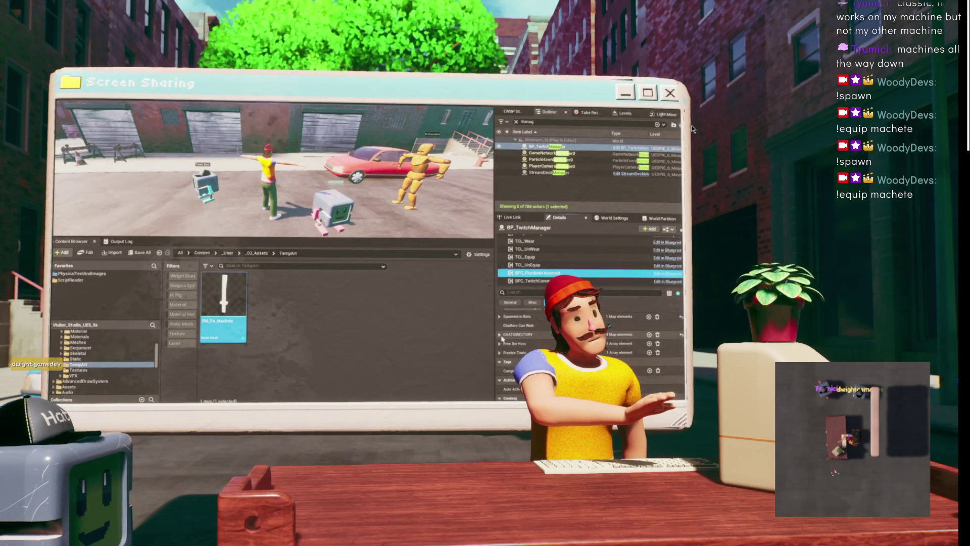
click(500, 335)
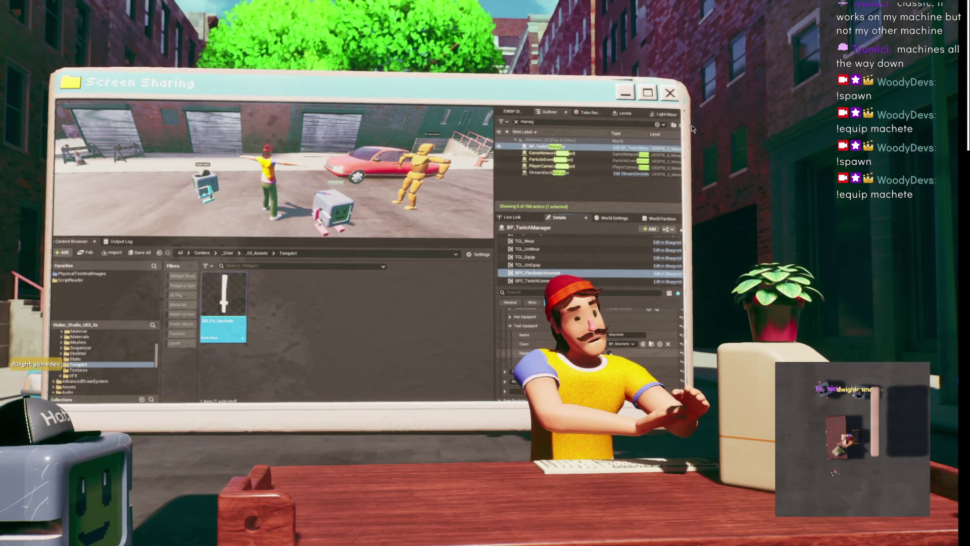
Stop the play session and bring up the BP_FlexiBot Blueprint graph.
scroll(527, 333, up, 1)
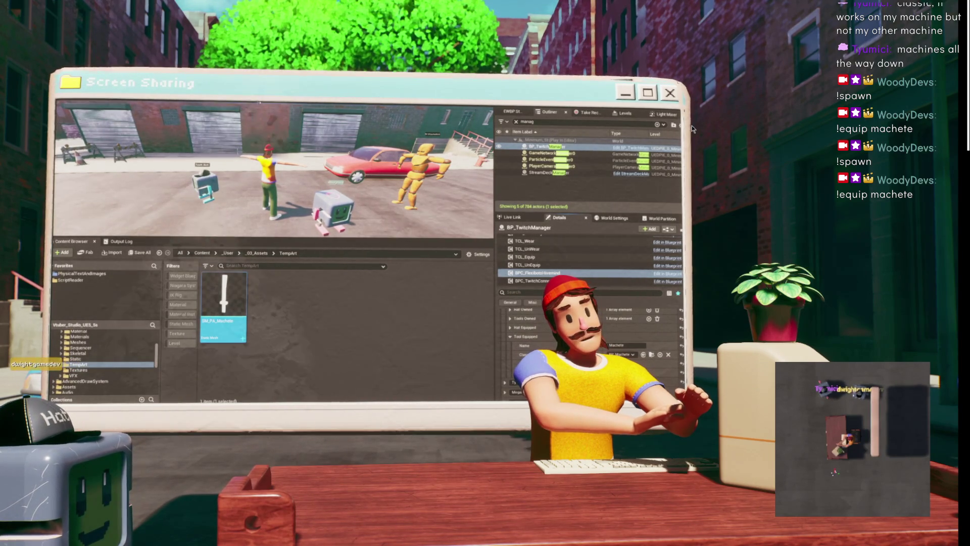
key(Escape)
click(511, 384)
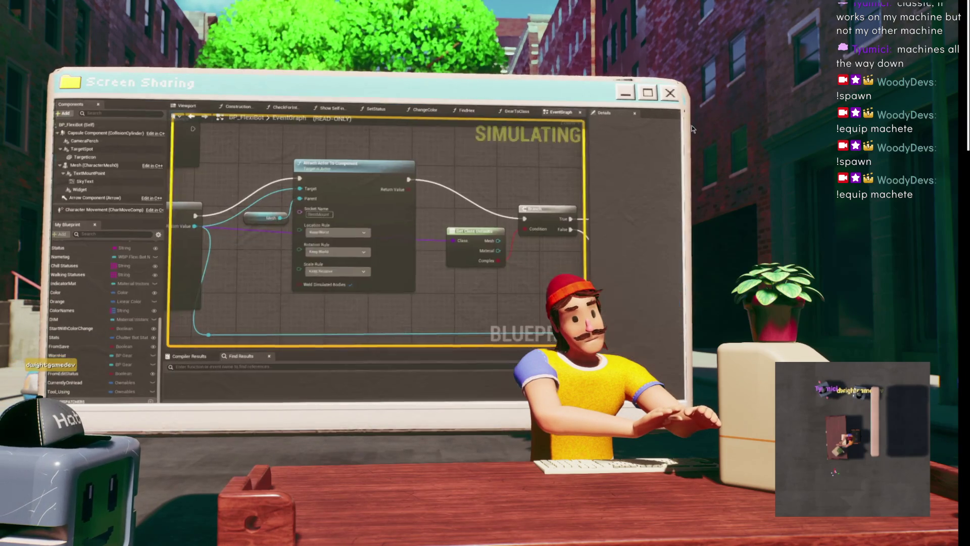
Zoom and pan through the BP_FlexiBot graph, then bring up the BPC_FlexibotsHivemind Blueprint.
scroll(466, 172, down, 5)
scroll(466, 172, up, 5)
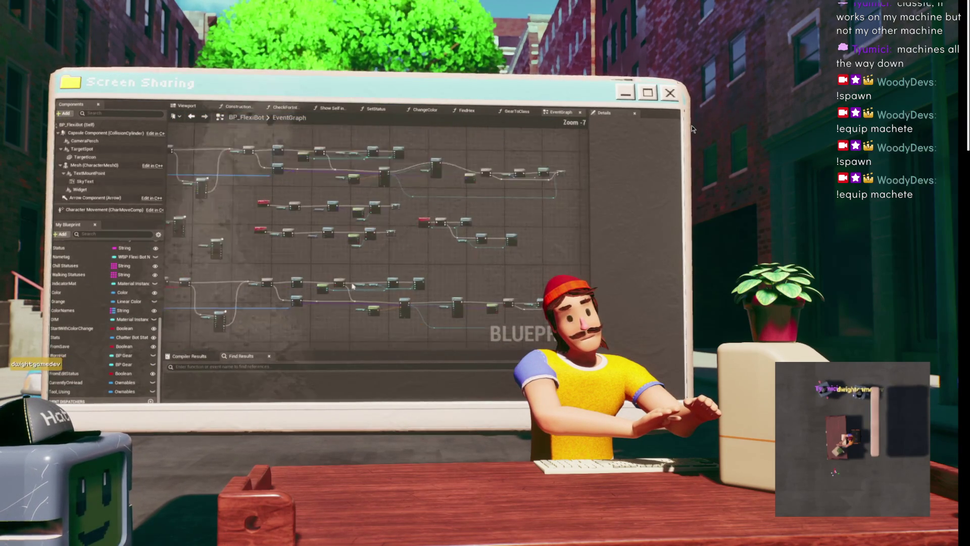
scroll(333, 193, up, 3)
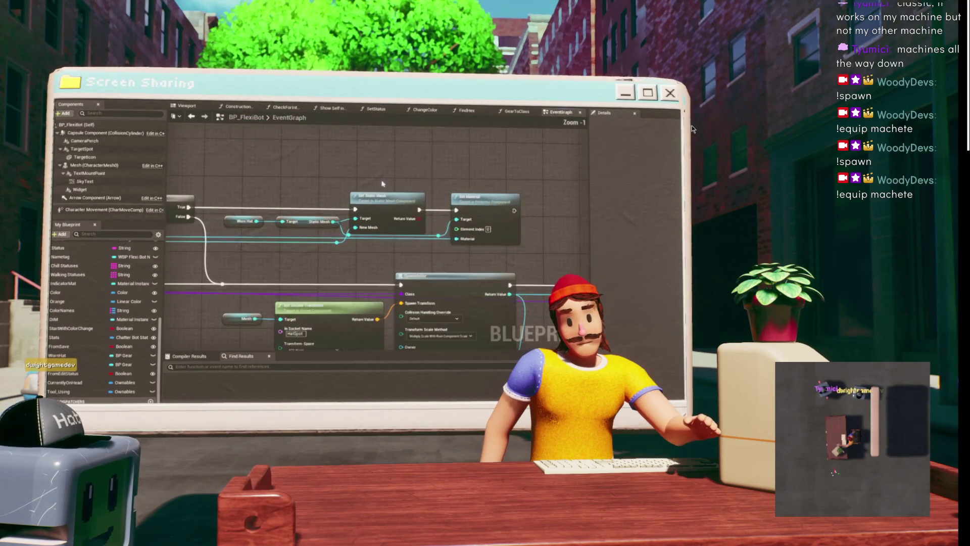
scroll(393, 168, down, 5)
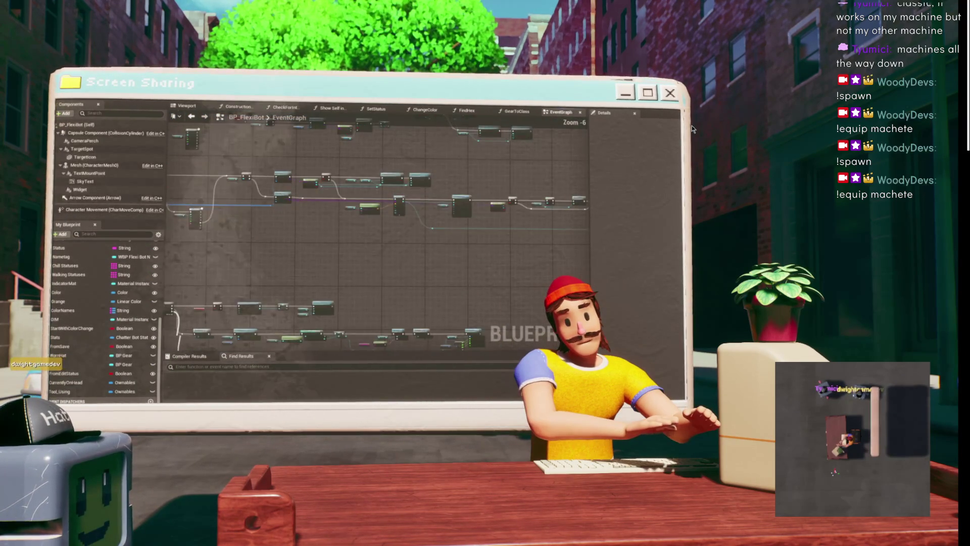
scroll(377, 214, up, 4)
drag(459, 193, 359, 154)
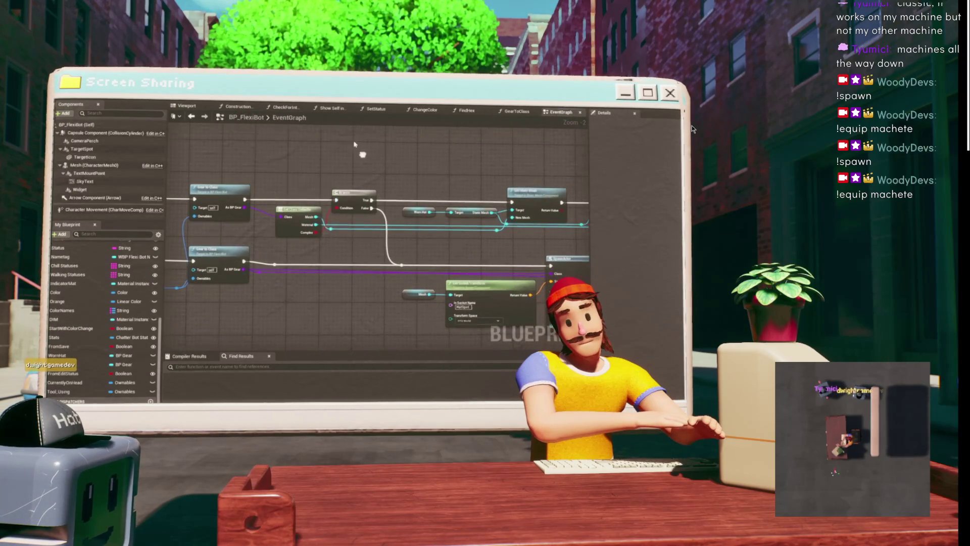
key(alt+Tab)
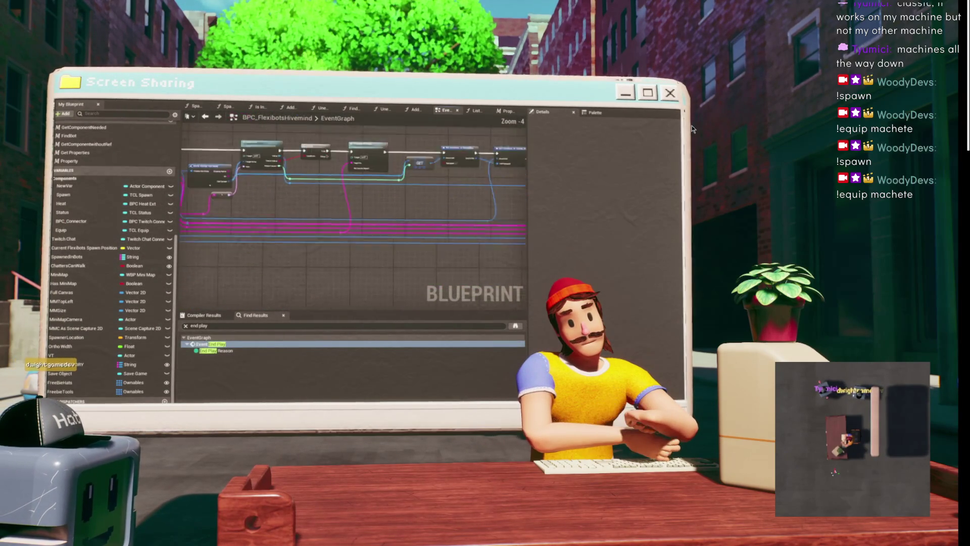
Pan through the FindGear function to review its ADD, Find, Branch and Return nodes.
scroll(363, 241, up, 2)
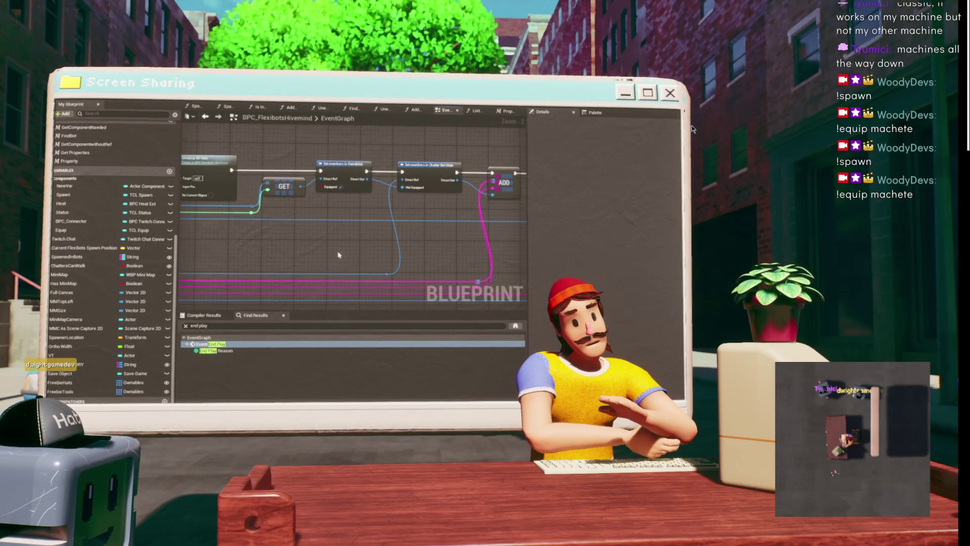
mouse_move(349, 244)
mouse_down()
mouse_move(285, 247)
mouse_move(298, 251)
mouse_up()
mouse_move(253, 146)
mouse_down()
mouse_move(422, 165)
mouse_move(304, 161)
mouse_up()
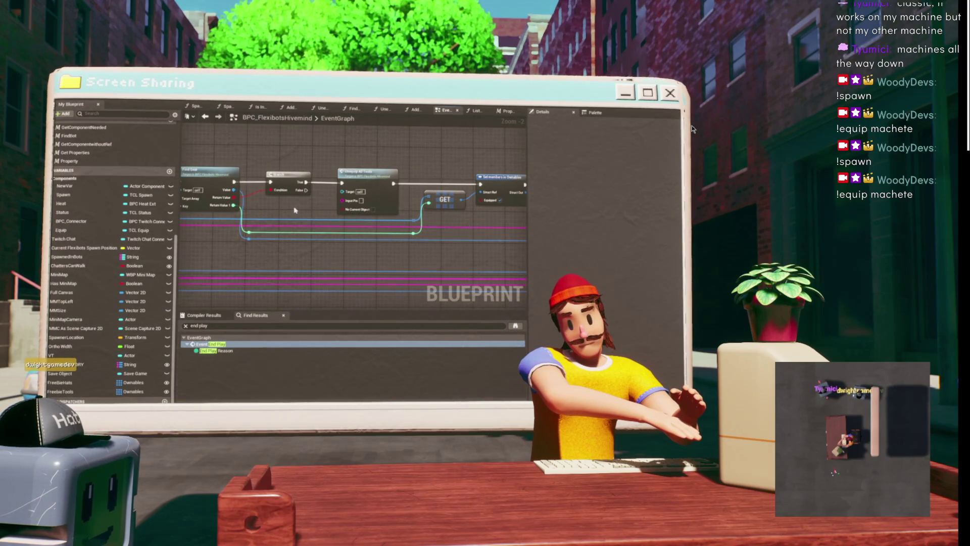
drag(273, 165, 204, 145)
mouse_move(461, 154)
mouse_down()
mouse_move(312, 167)
mouse_move(321, 147)
mouse_move(338, 143)
mouse_move(286, 175)
mouse_move(448, 159)
mouse_up()
drag(341, 166, 308, 170)
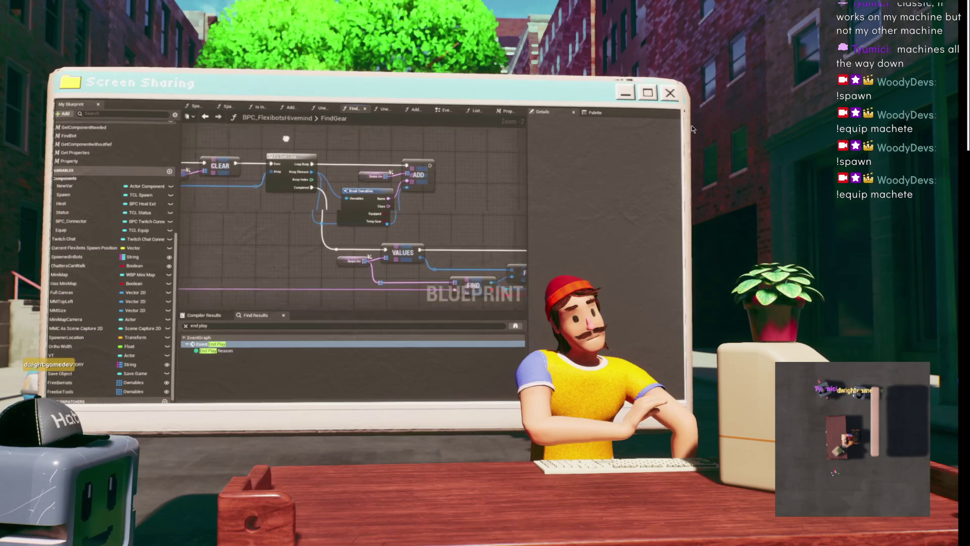
scroll(298, 140, up, 2)
drag(303, 179, 289, 133)
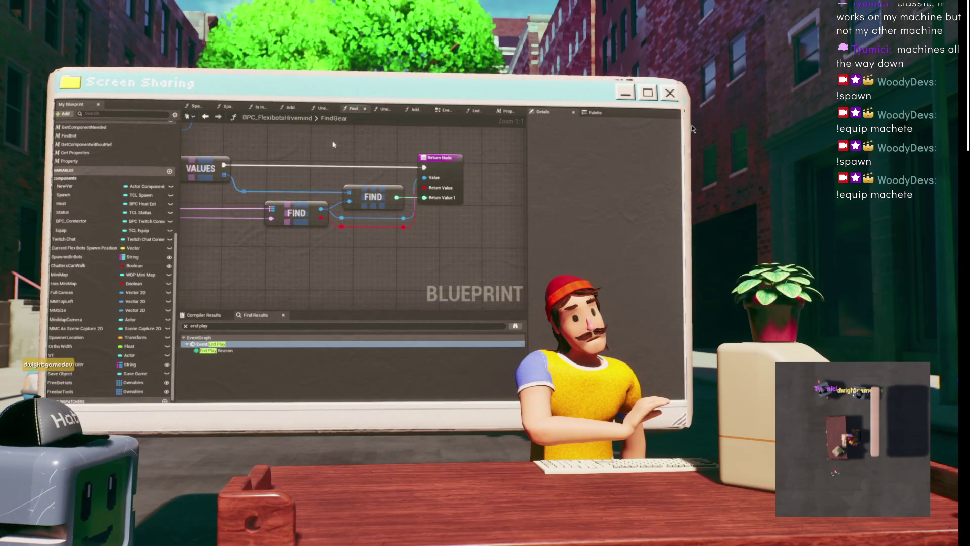
mouse_move(368, 150)
mouse_down()
mouse_move(506, 150)
mouse_move(375, 148)
mouse_move(319, 171)
mouse_up()
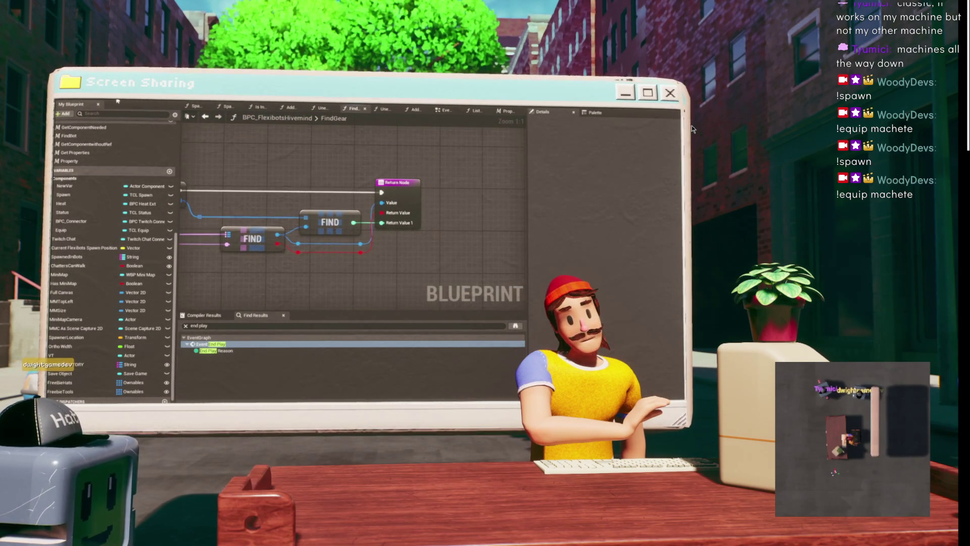
Review the EventGraph's equip chain: Branch, Unequip, Break Chatter Bot Stats and Set nodes.
click(206, 118)
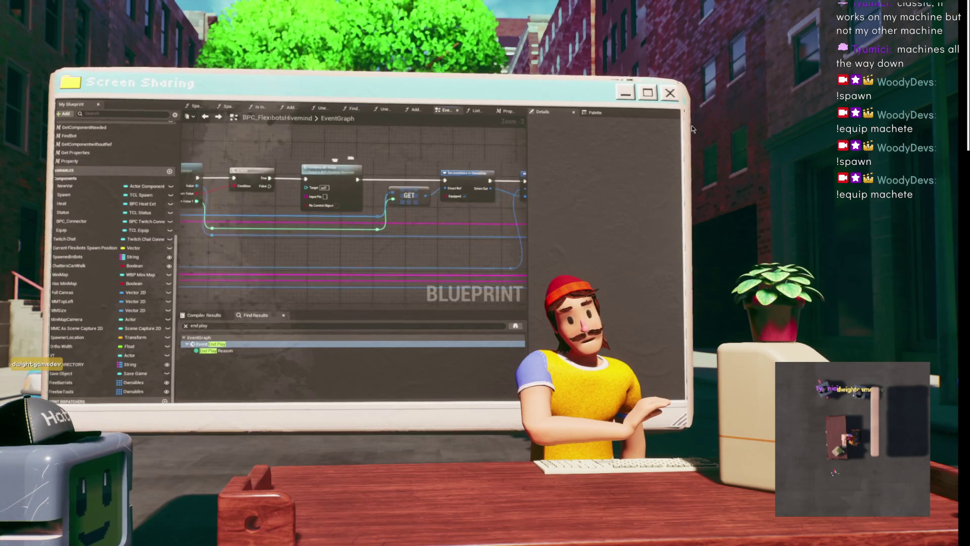
drag(334, 160, 222, 149)
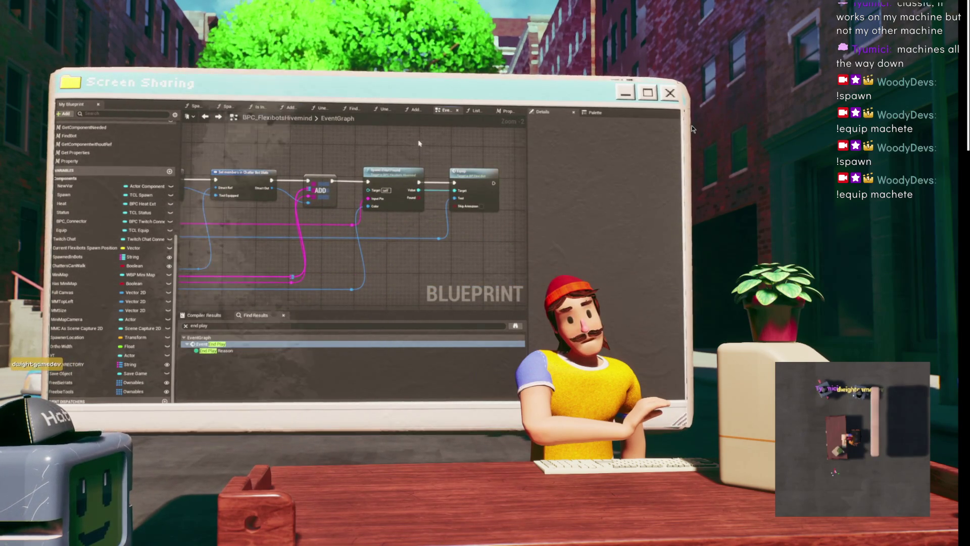
drag(347, 154, 495, 150)
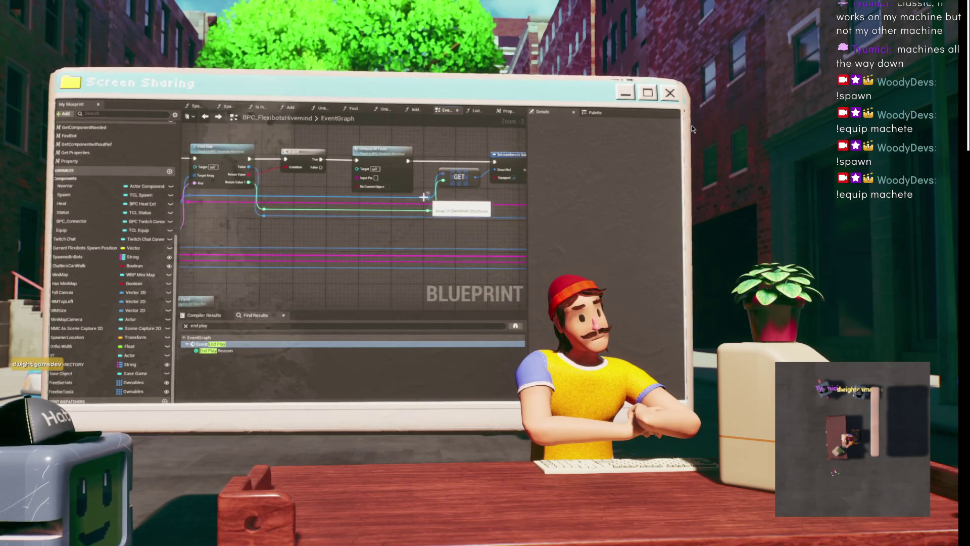
drag(354, 192, 484, 186)
drag(326, 194, 304, 178)
drag(472, 177, 240, 179)
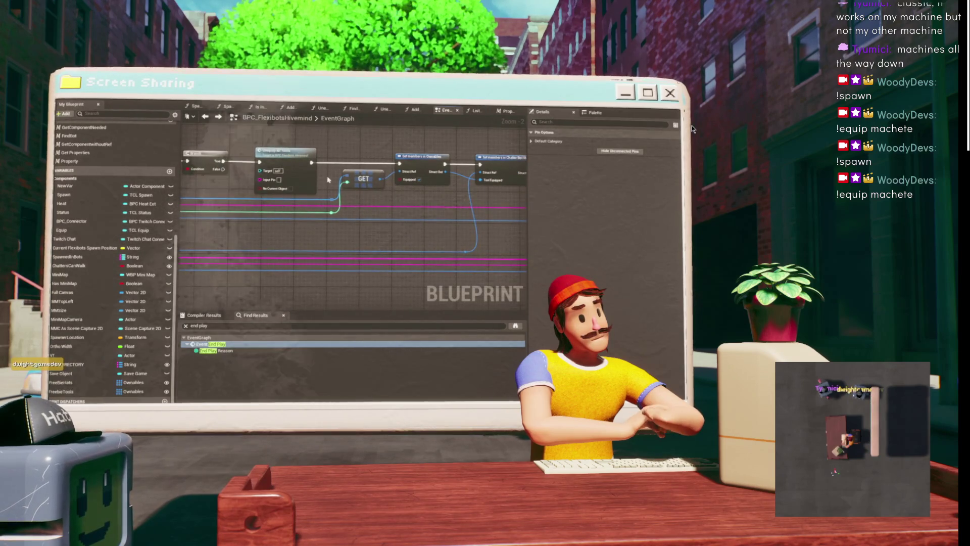
drag(400, 171, 276, 185)
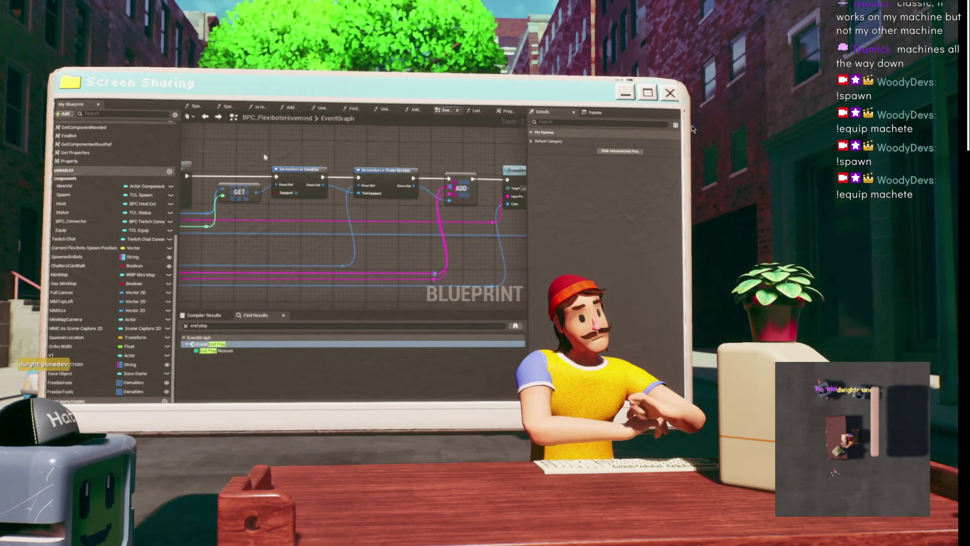
Reposition the Unequip All Tools node and wire its Input Pin, then return to the level editor.
drag(276, 156, 452, 165)
drag(356, 178, 346, 166)
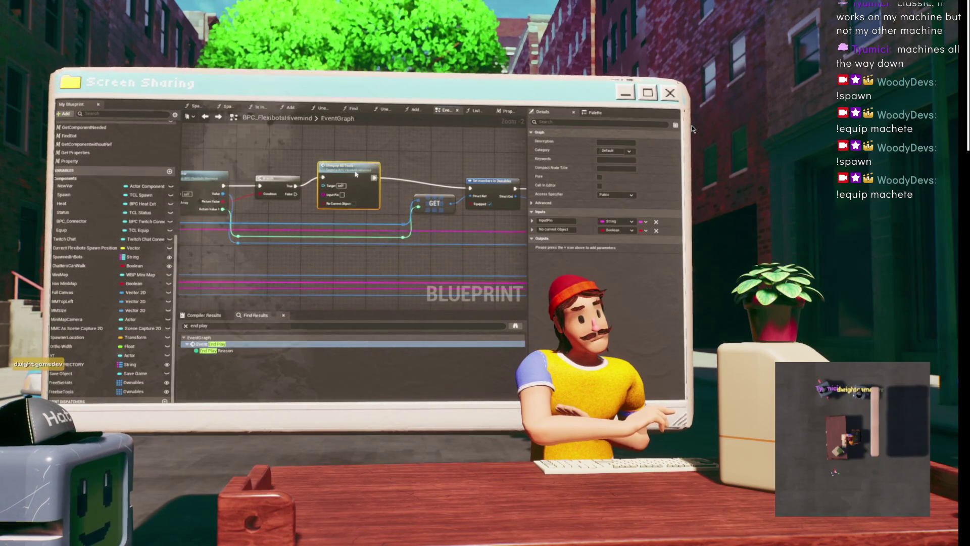
drag(346, 205, 434, 174)
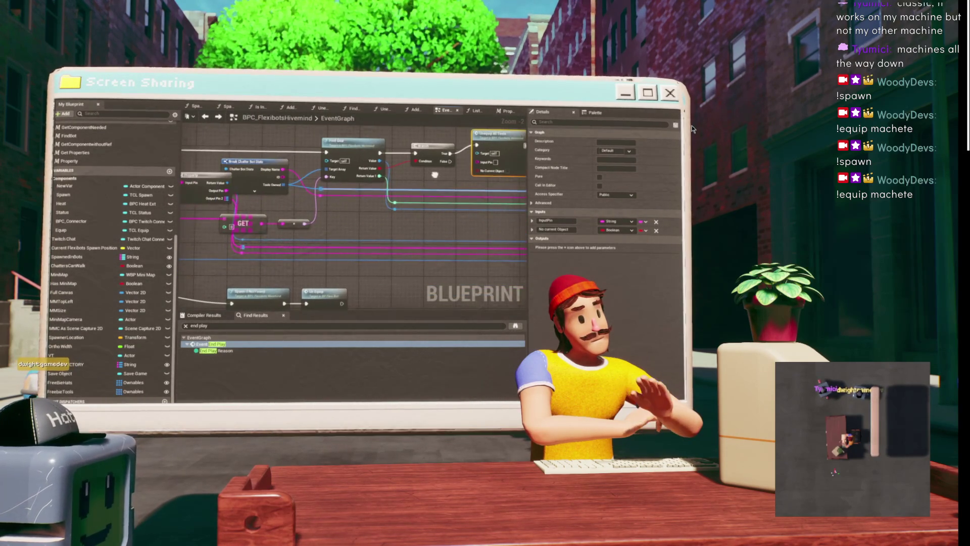
drag(284, 170, 273, 233)
click(318, 192)
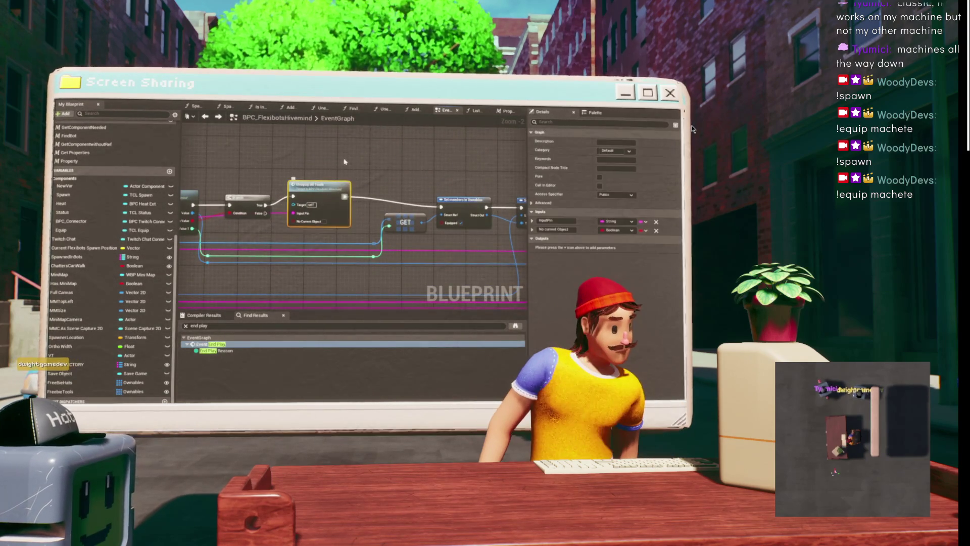
drag(324, 186, 333, 196)
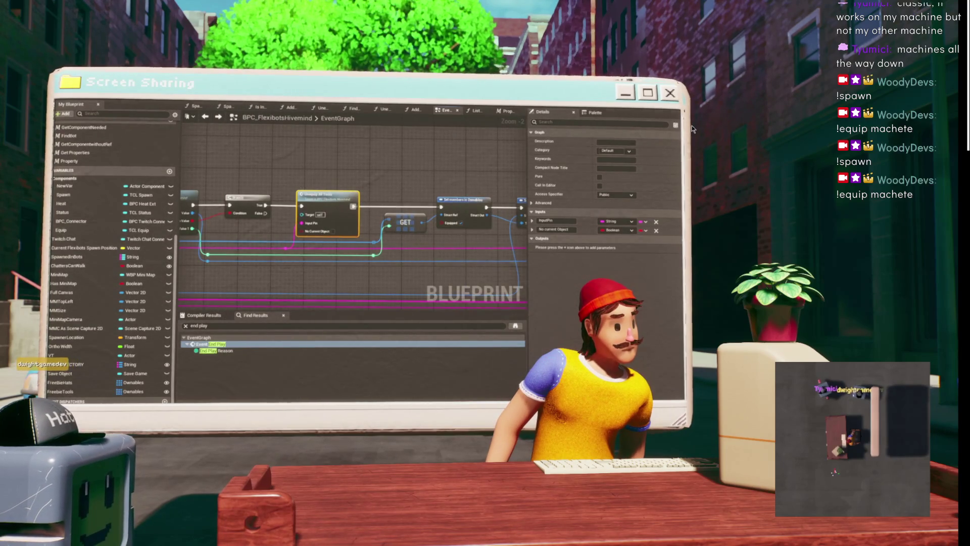
key(alt+Tab)
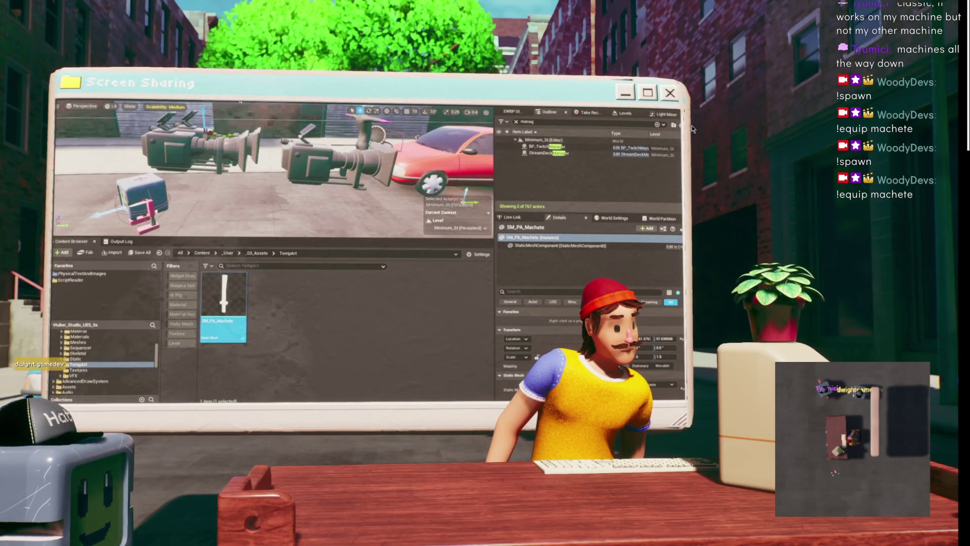
Start a new Play-In-Editor session of the level.
key(alt+p)
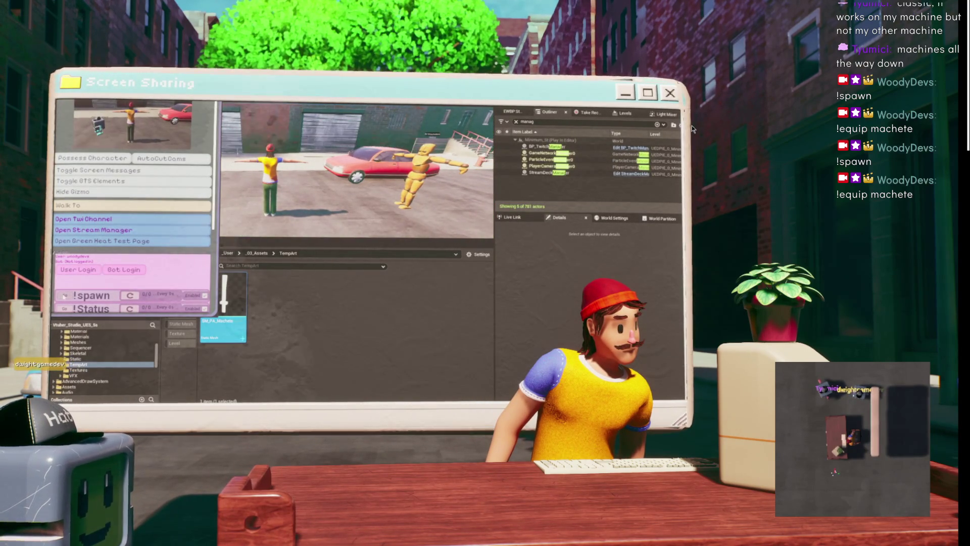
scroll(65, 294, down, 3)
scroll(65, 276, down, 2)
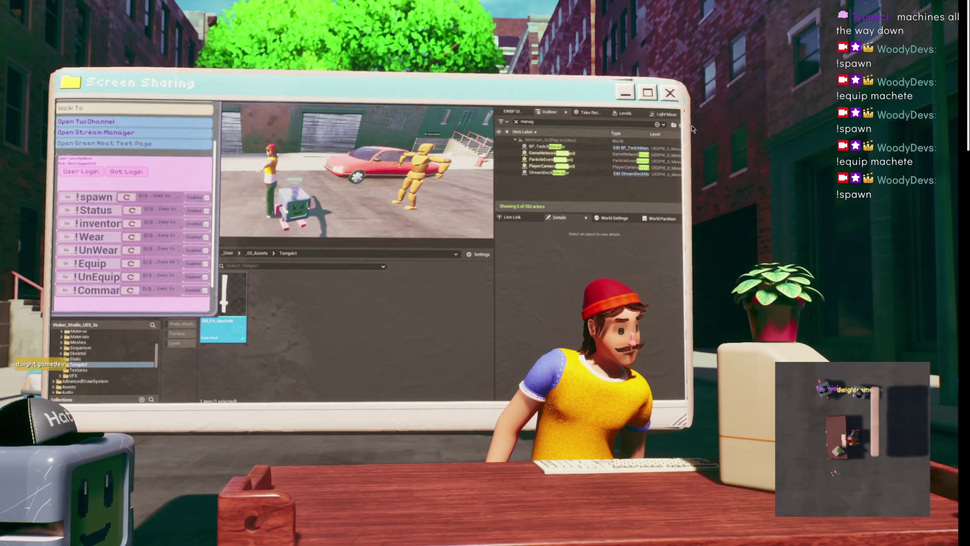
Send '!equip machete' from Chatterino, then select BP_TwitchManager in the level.
key(alt+Tab)
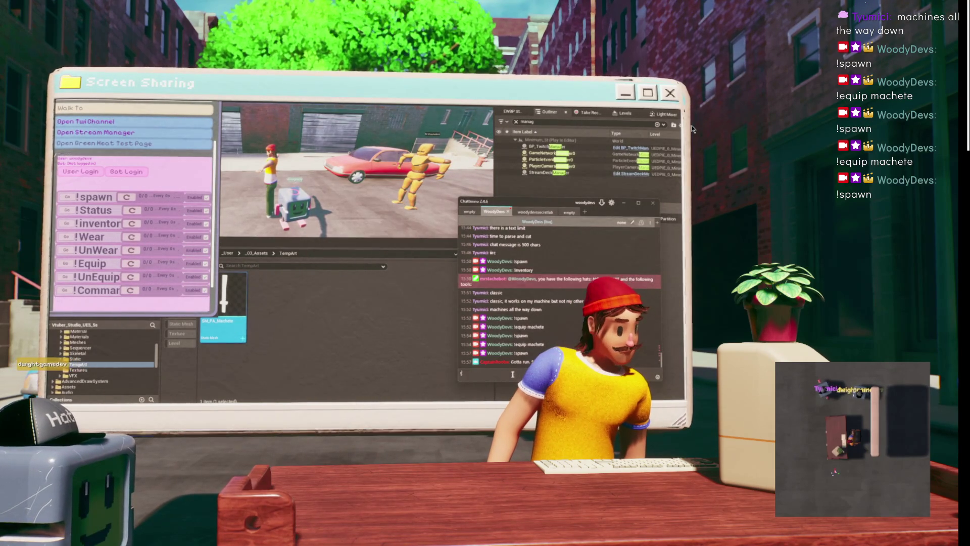
text(!equip machete)
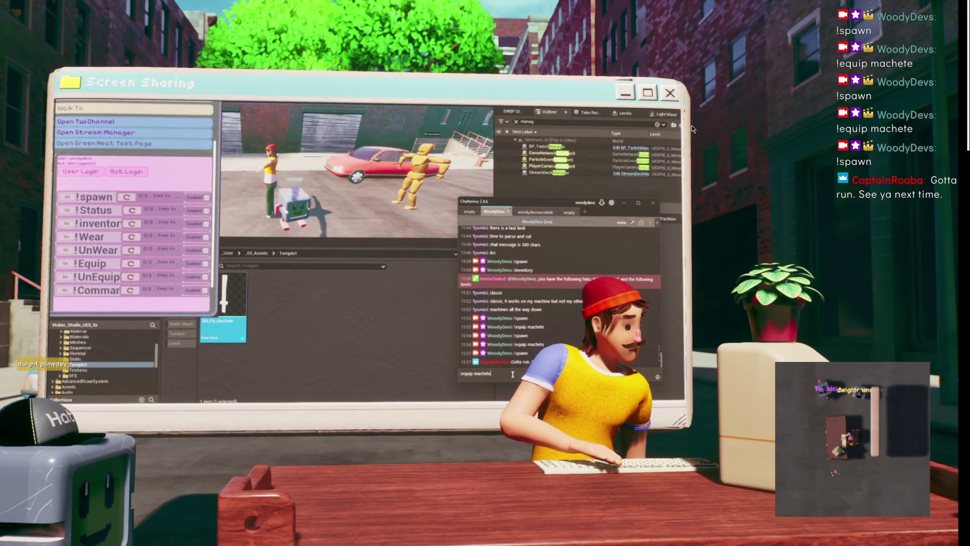
key(Return)
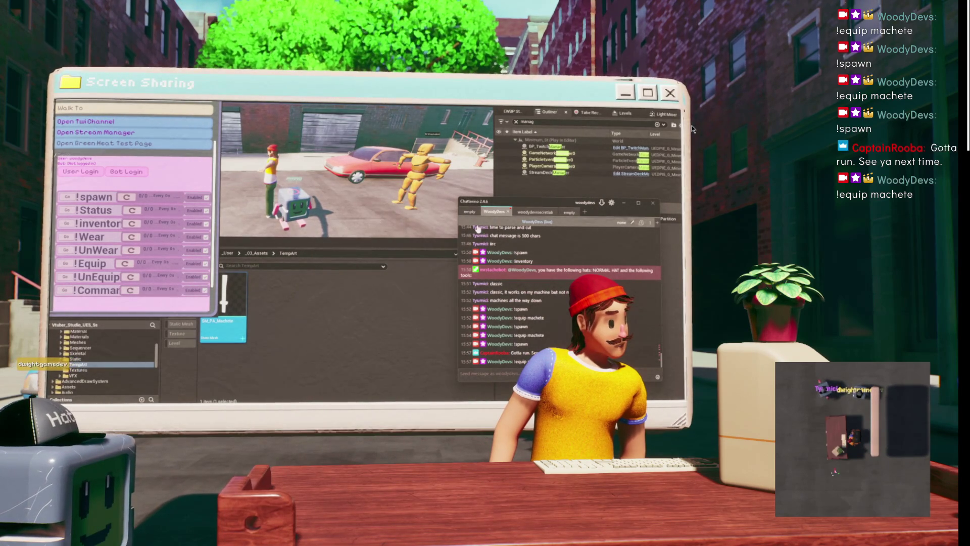
click(544, 147)
Inspect BPC_FlexibotsHivemind's Hat Owned, Tools Owned, Hat Equipped and Tool Equipped properties.
scroll(571, 268, down, 3)
click(573, 273)
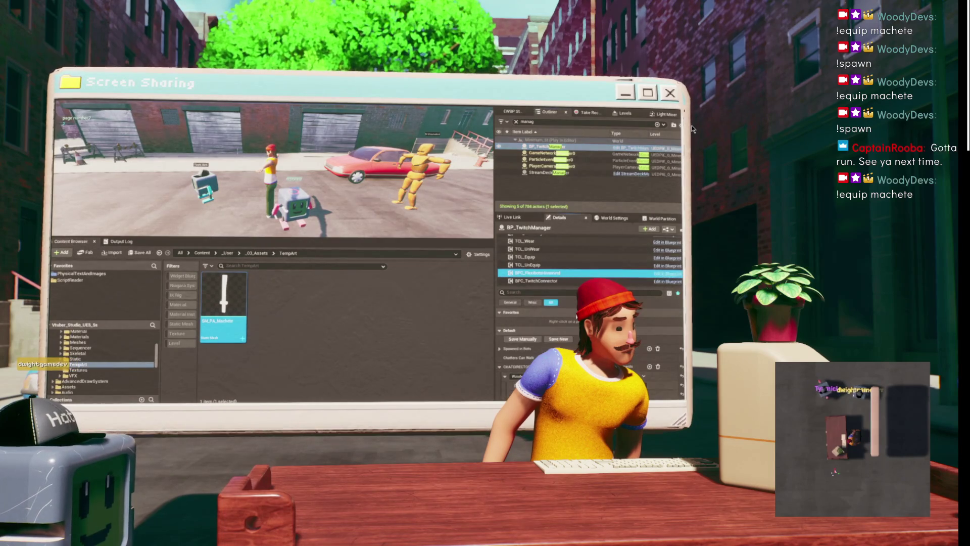
scroll(546, 344, down, 5)
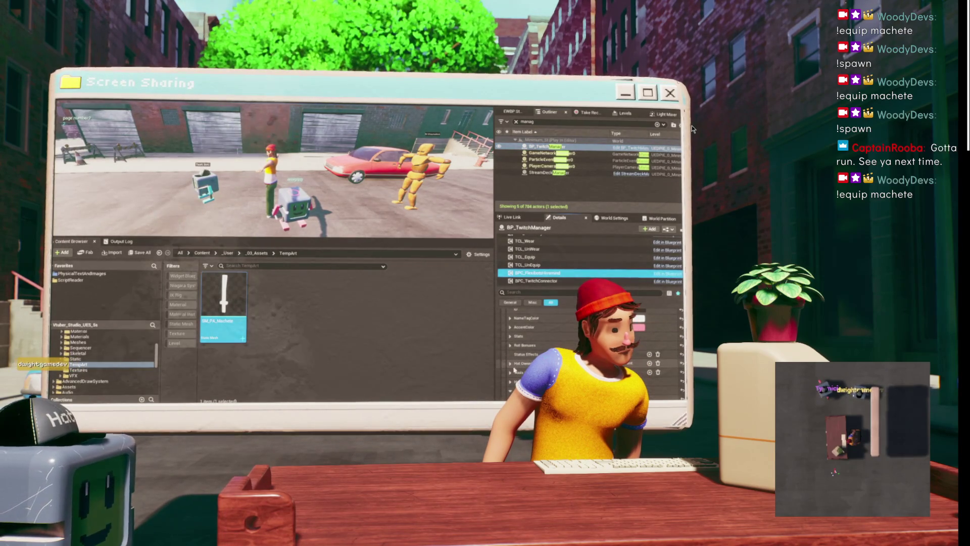
scroll(515, 368, down, 2)
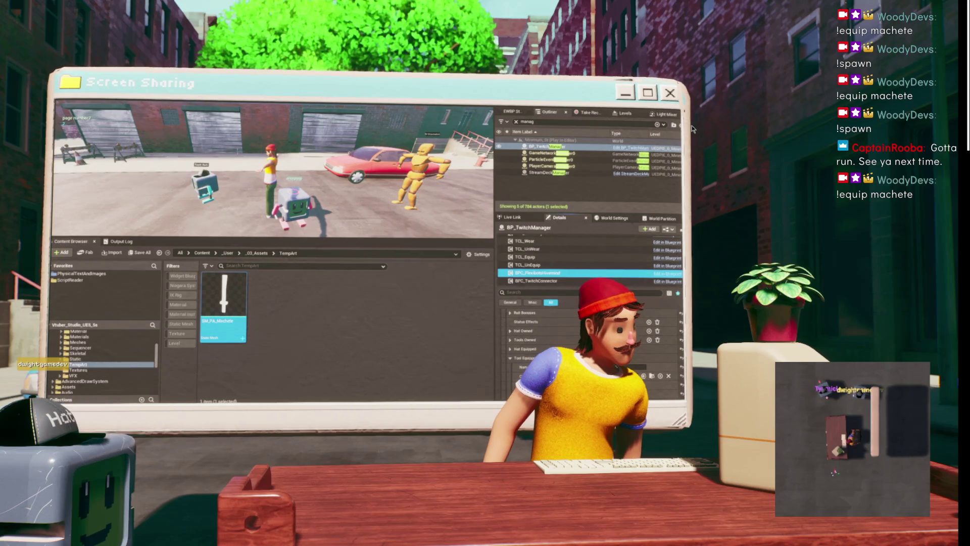
mouse_move(435, 402)
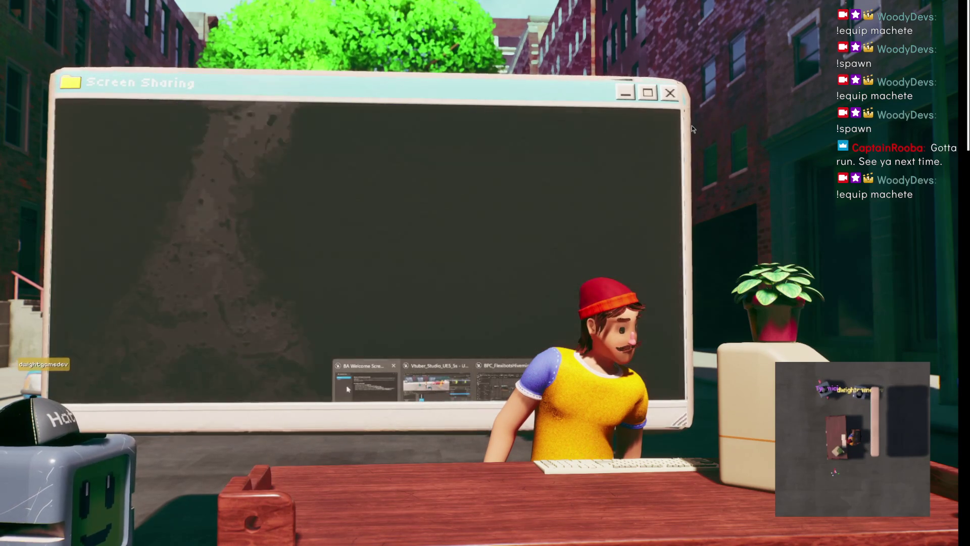
click(435, 382)
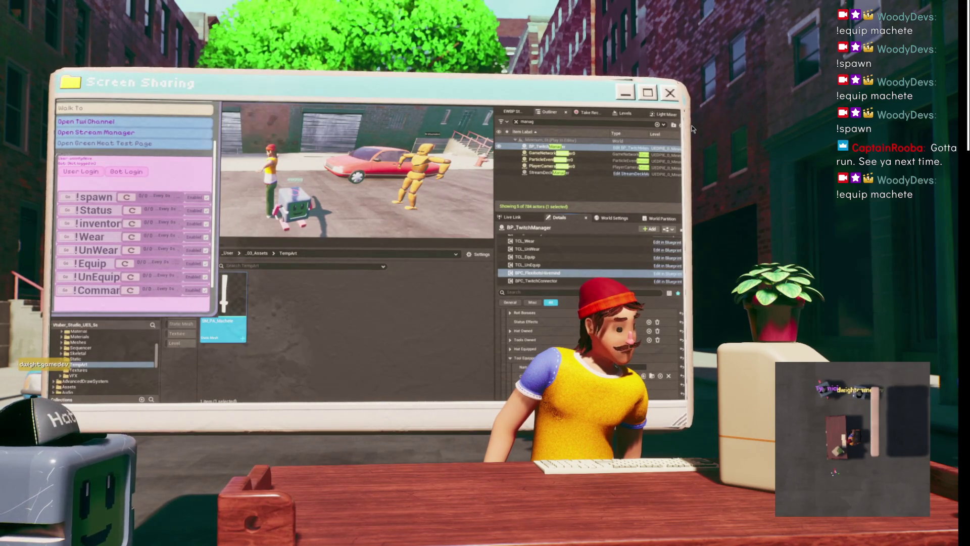
Send '!wear normal hat' from Chatterino, then minimize the chat window over the running game.
key(alt+Tab)
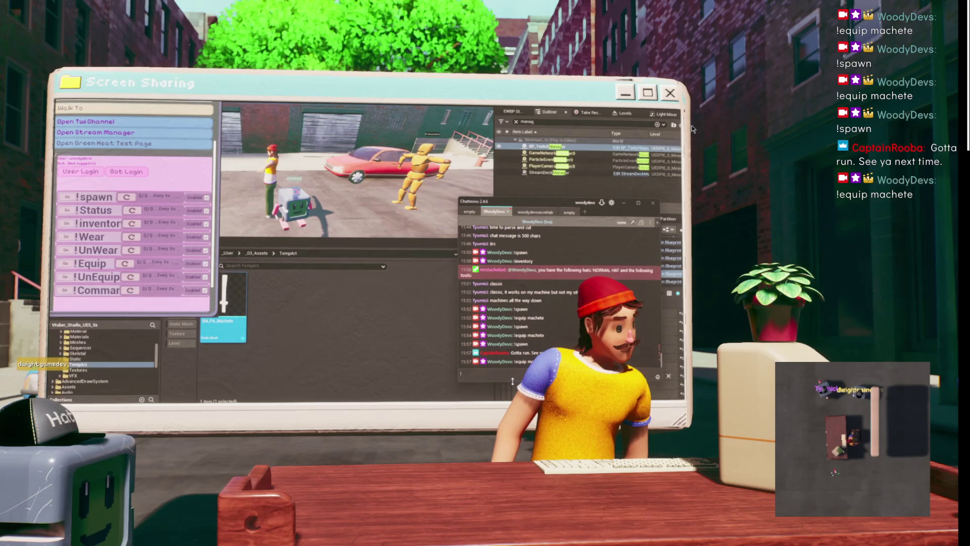
text(wear)
text( normal hat)
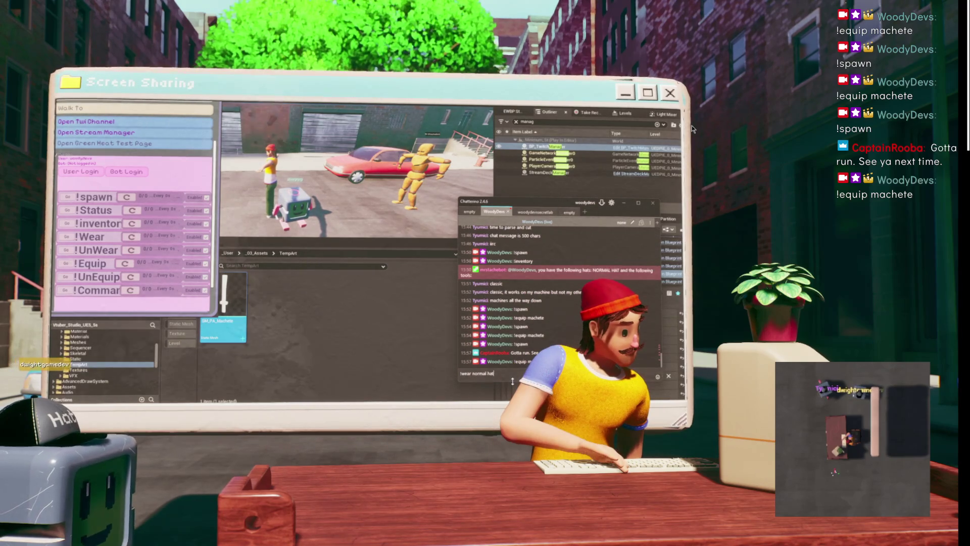
key(Return)
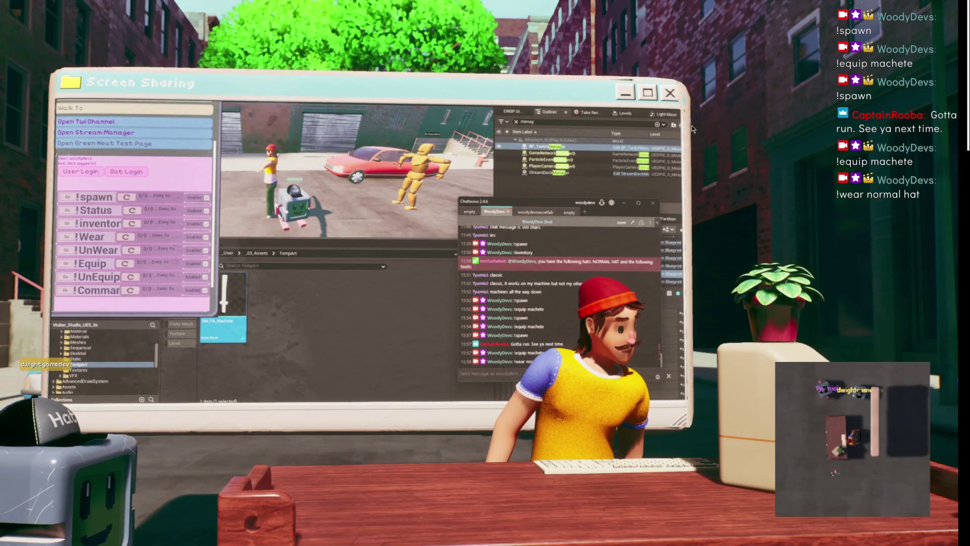
drag(555, 203, 447, 217)
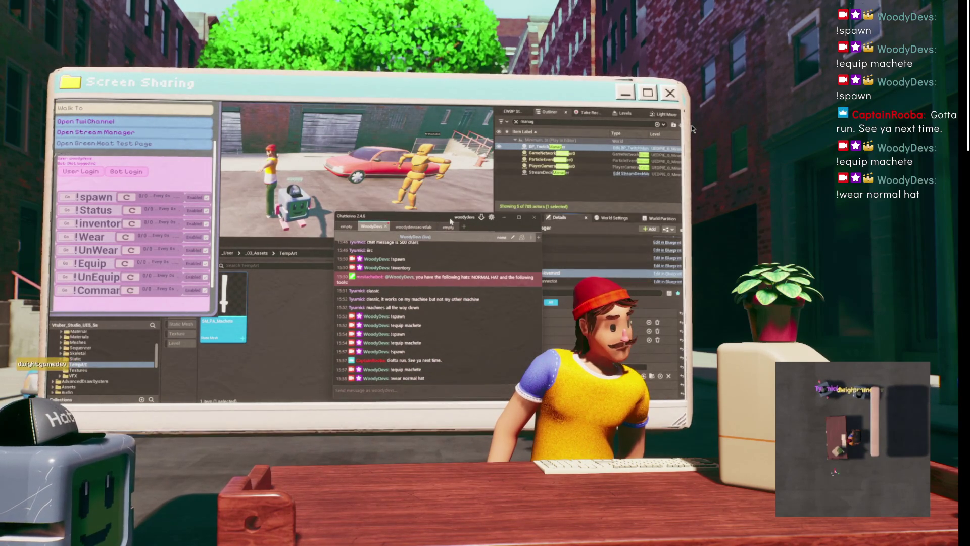
click(506, 219)
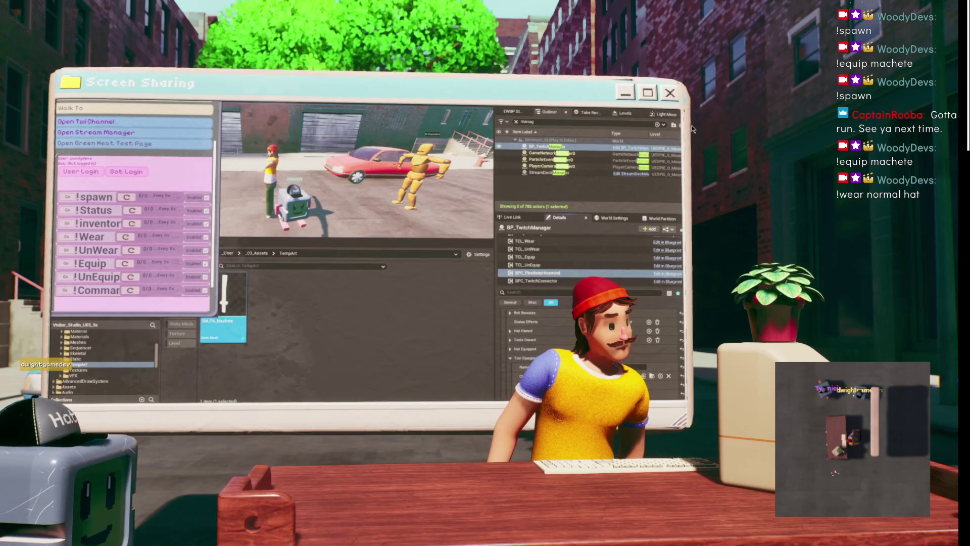